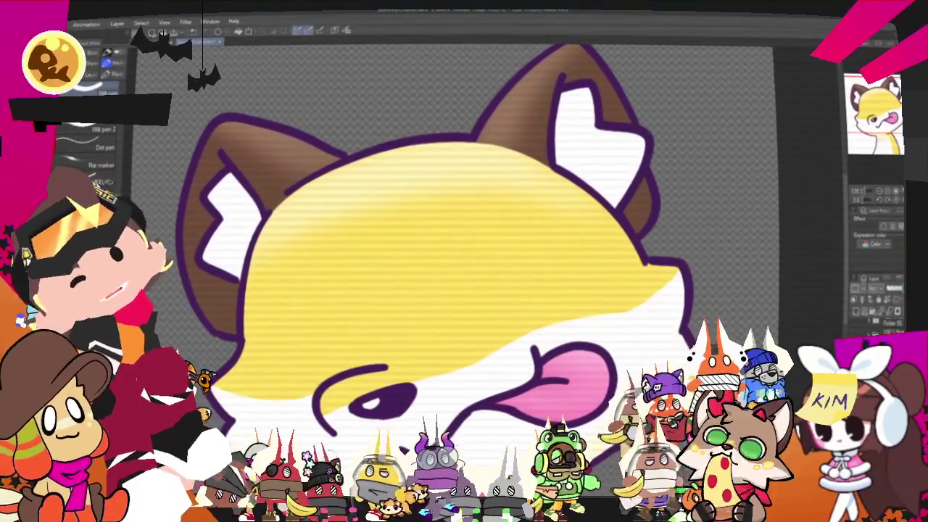
Draw the angled V-shaped stroke over the fox's right eye
mouse_move(449, 335)
mouse_down()
mouse_move(499, 231)
mouse_move(528, 258)
mouse_up()
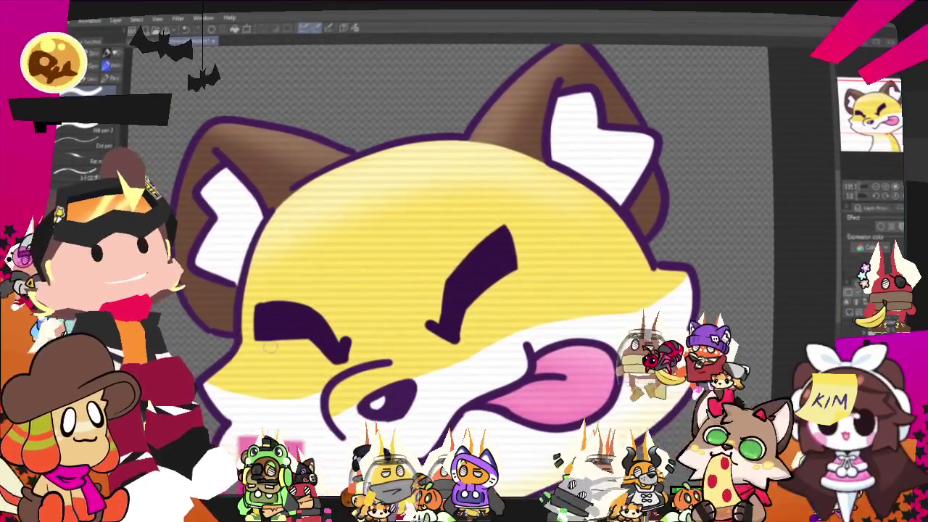
Move the selected right eye slightly right and down, then start transforming the left eye
key(m)
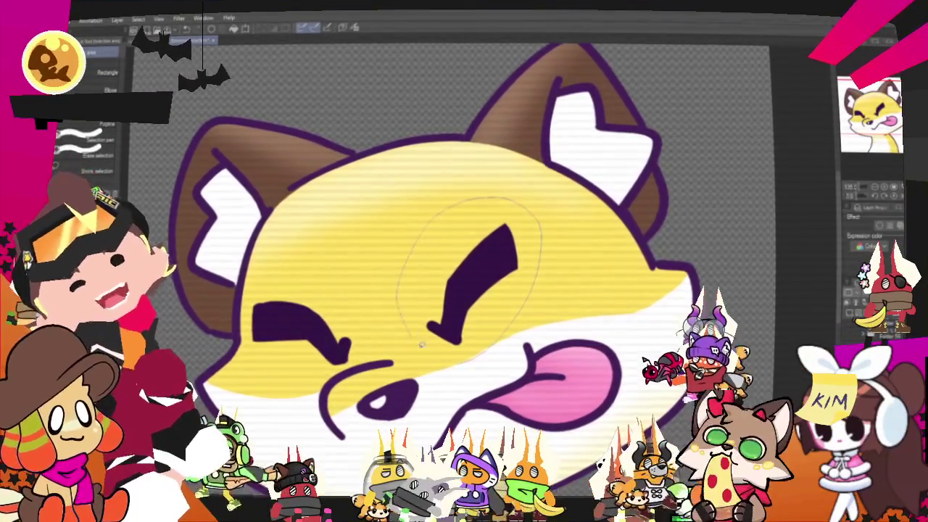
key(ctrl+t)
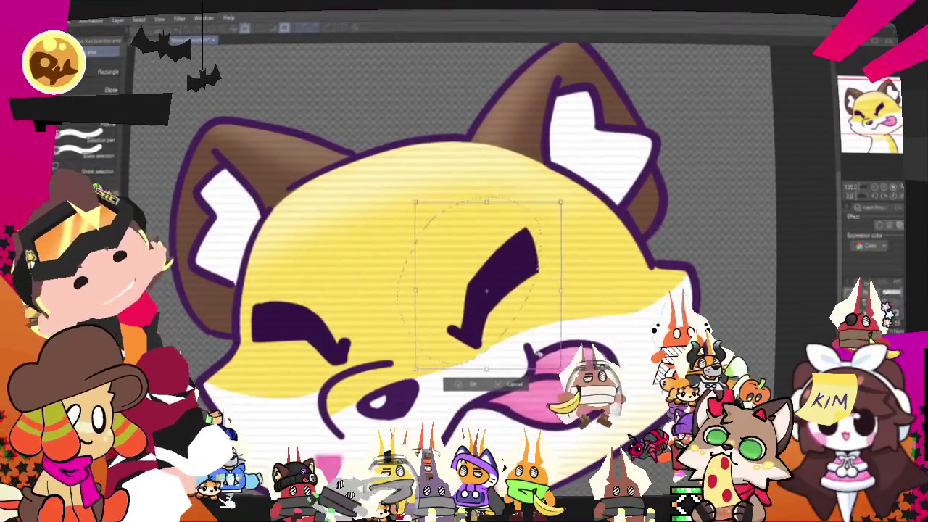
drag(518, 347, 530, 354)
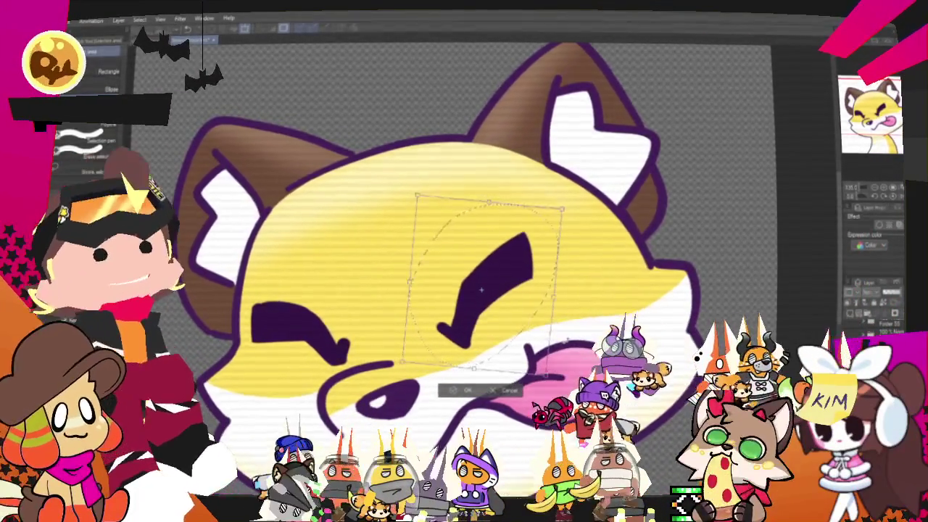
key(Return)
key(ctrl+d)
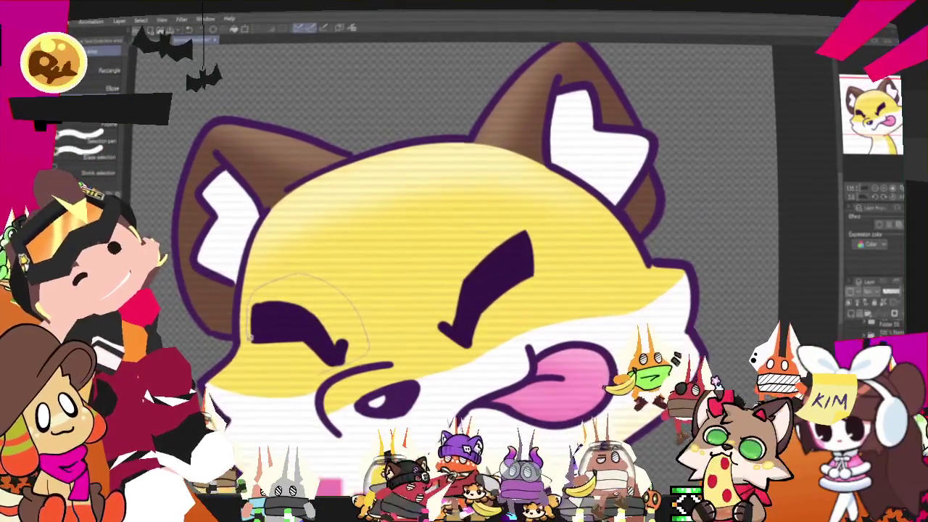
key(ctrl+t)
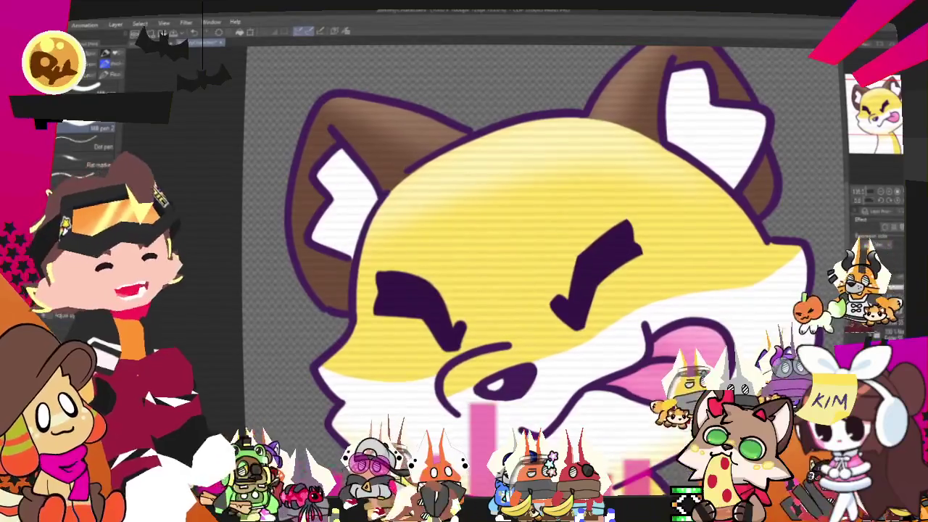
Select the right V-shaped brow and start a transform to scale and raise it
key(m)
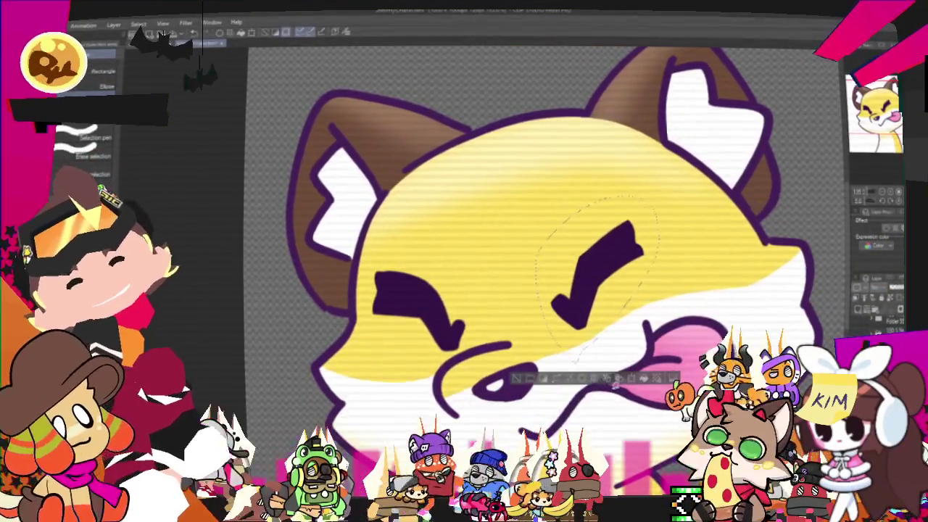
key(ctrl+t)
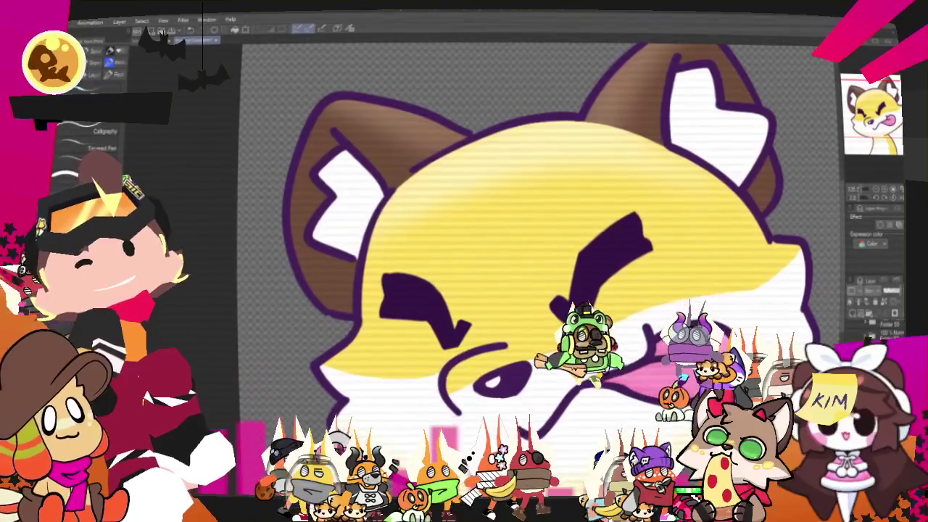
Redraw the pink outlined tongue, then lasso the right brow and shift it slightly right
key(p)
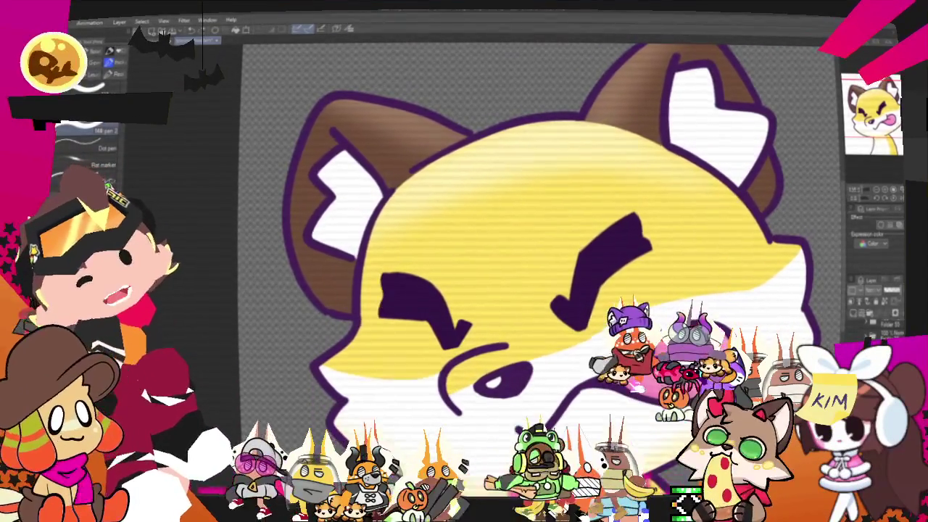
drag(713, 345, 613, 373)
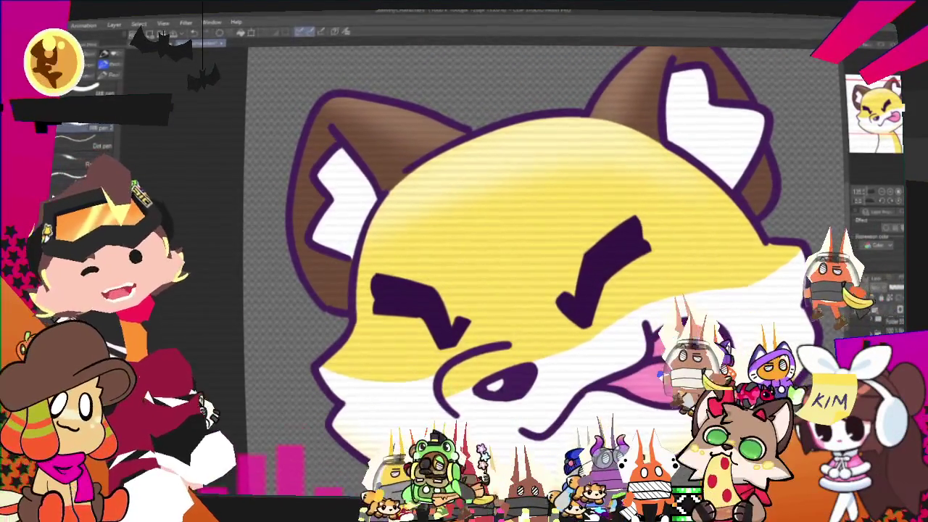
key(m)
drag(550, 334, 629, 192)
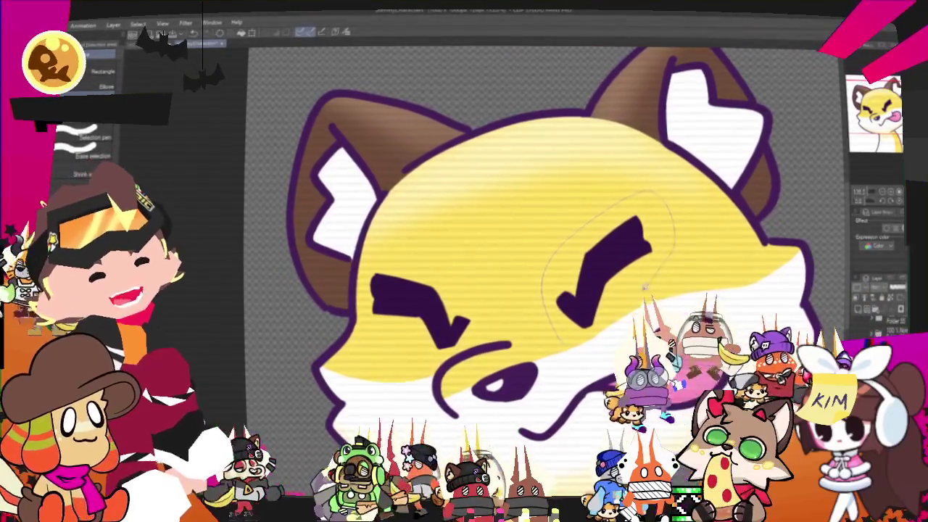
key(ctrl+t)
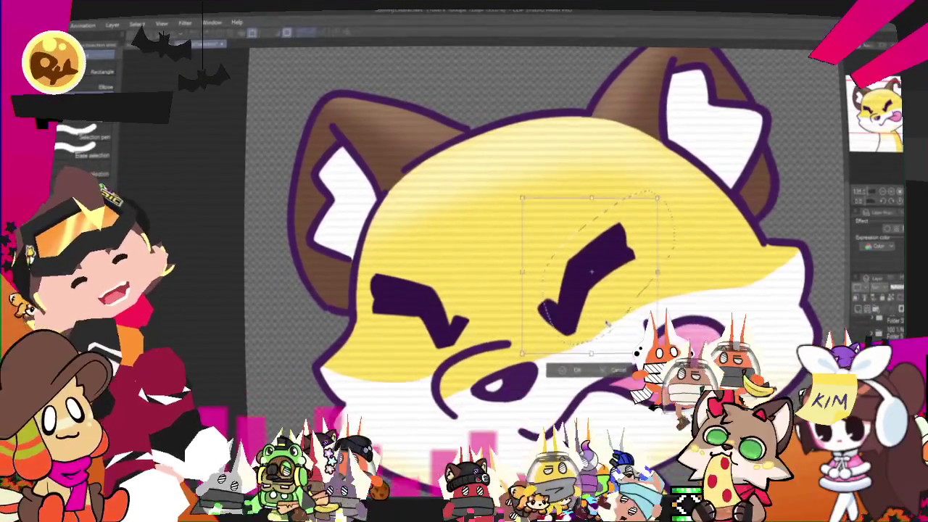
drag(607, 323, 611, 325)
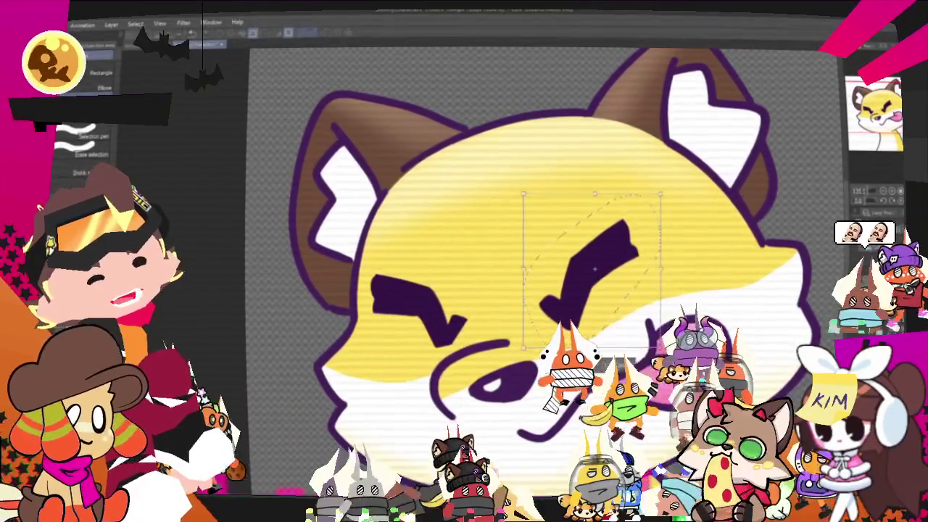
key(Return)
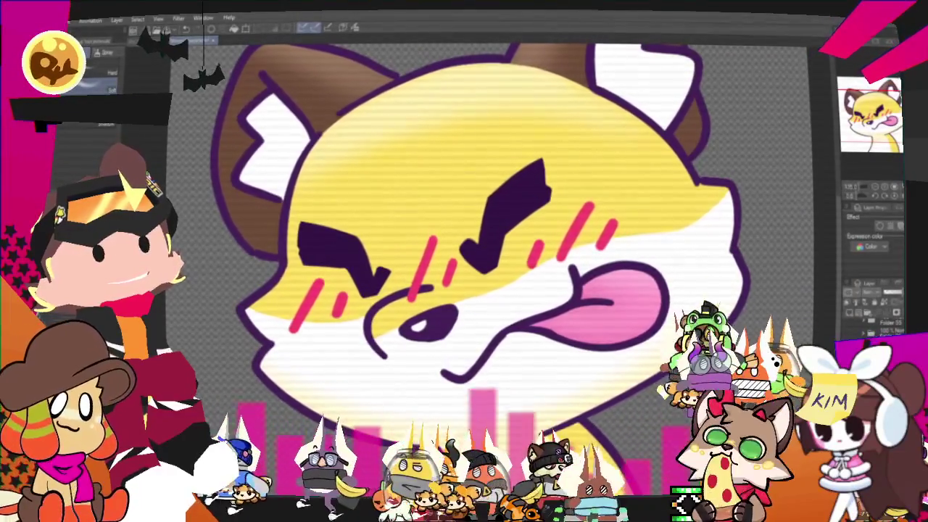
Stroke a dark purple mouth line from the tongue down along the chin, redoing misplaced strokes
key(p)
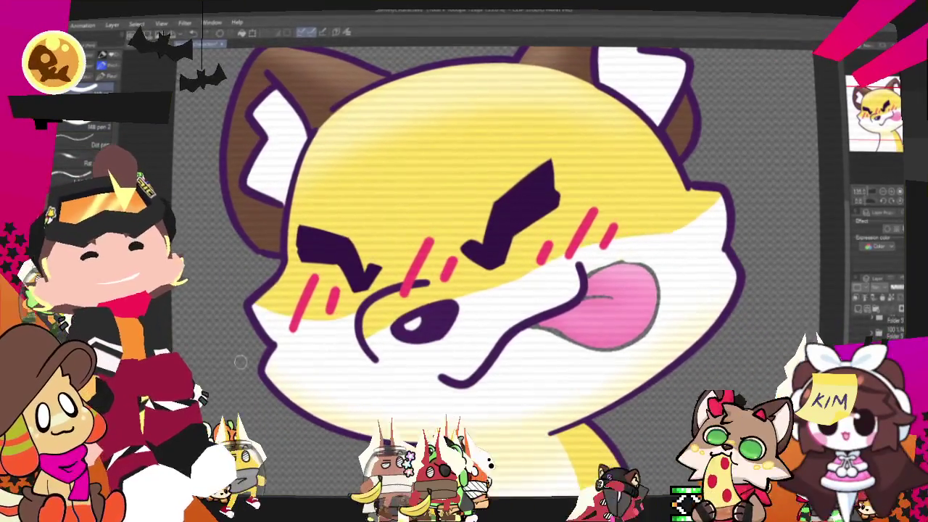
drag(591, 294, 602, 406)
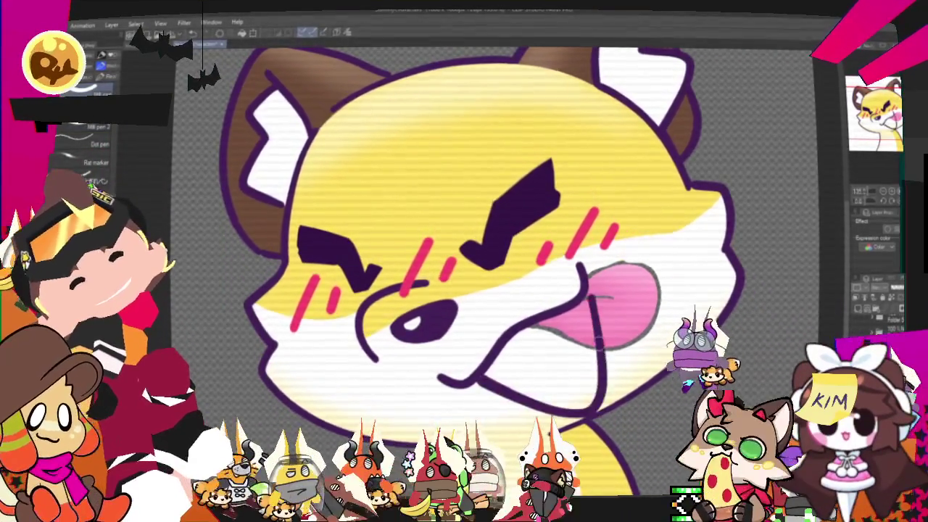
key(ctrl+z)
drag(475, 374, 536, 403)
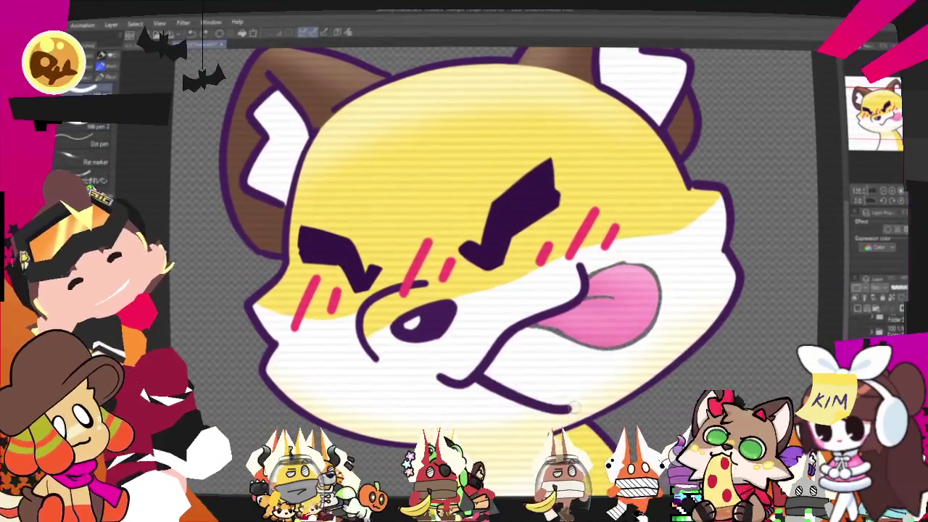
drag(576, 308, 602, 416)
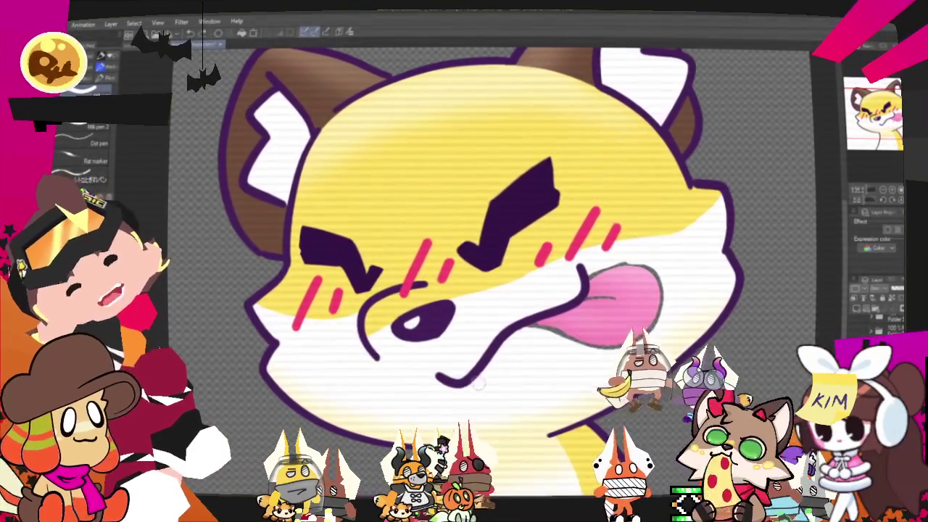
drag(571, 308, 467, 383)
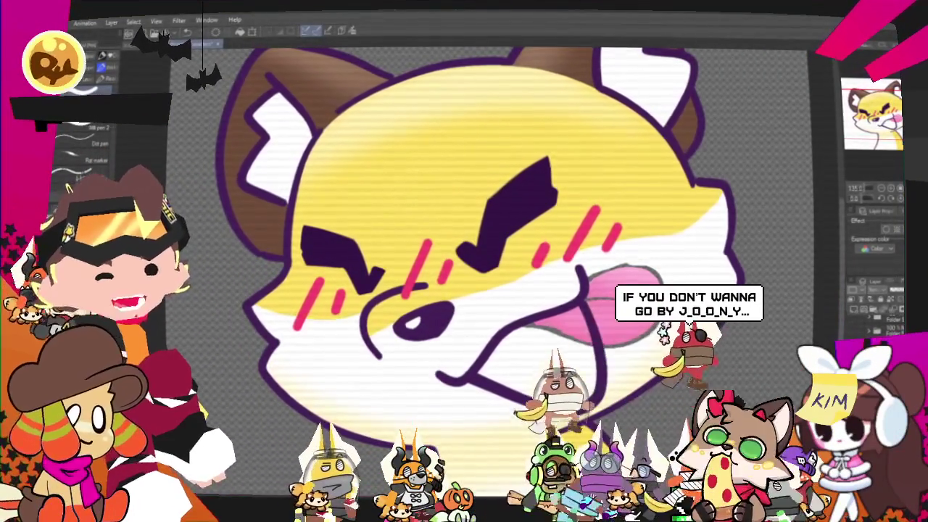
scroll(490, 272, down, 2)
Recolour the cheek hatch marks pink, comparing against purple, and start transforming the eye
scroll(490, 272, down, 1)
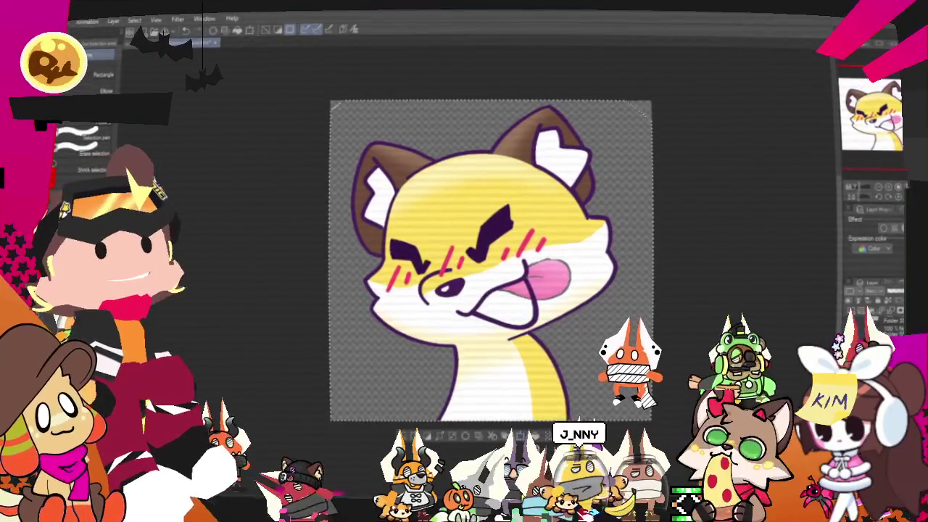
key(alt+BackSpace)
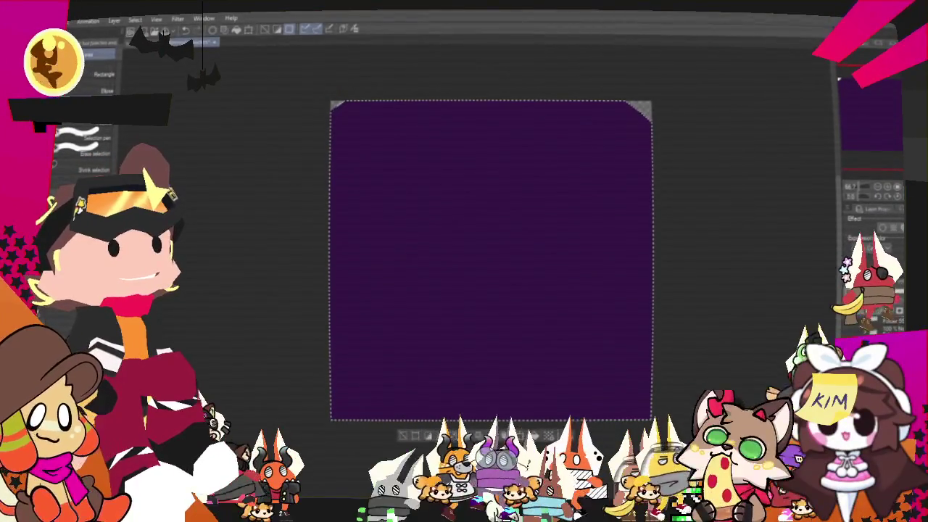
key(ctrl+z)
key(ctrl+plus)
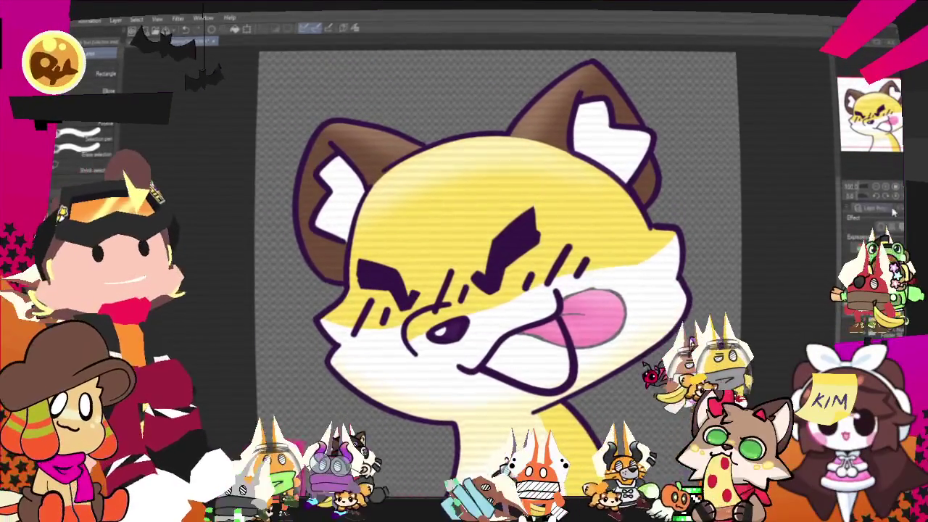
key(alt+BackSpace)
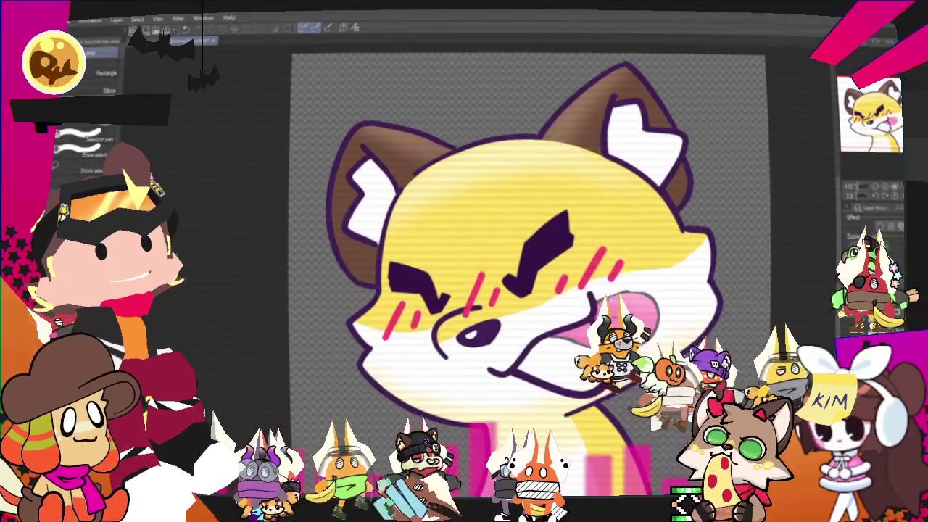
key(ctrl+z)
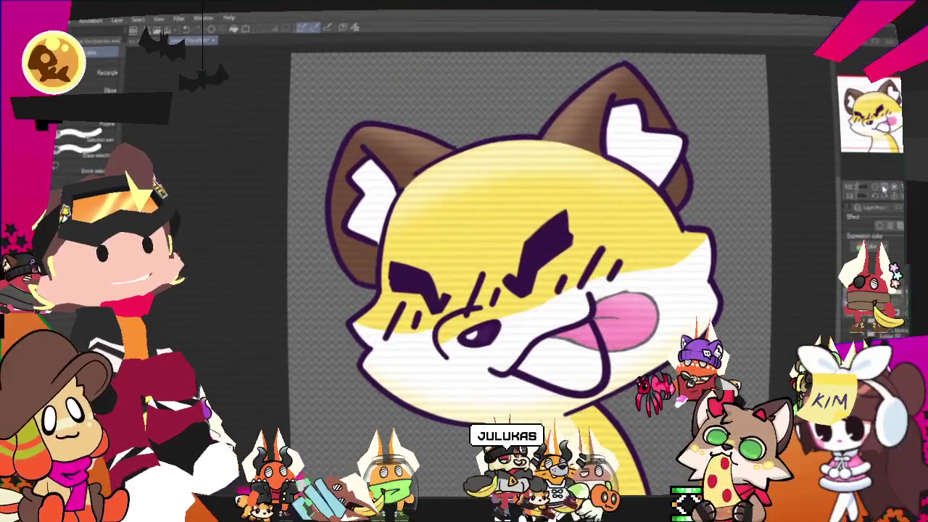
key(ctrl+plus)
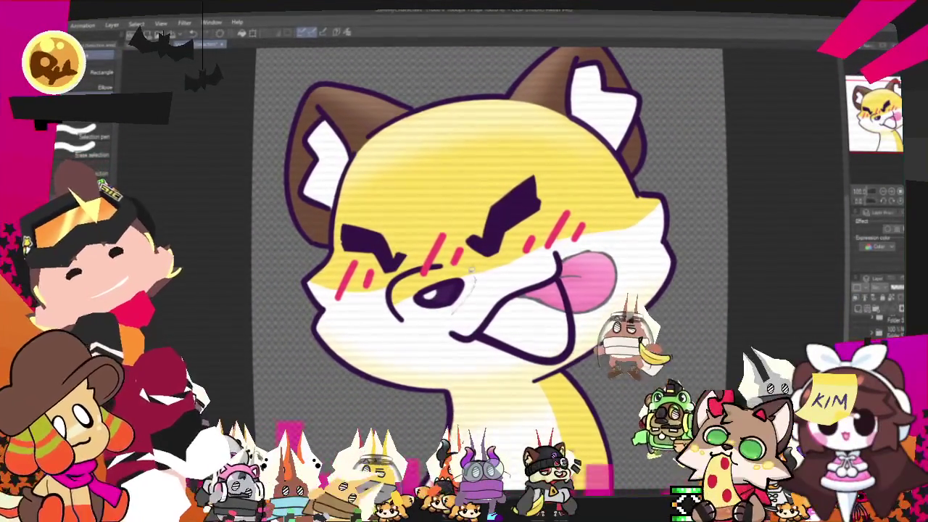
key(ctrl+t)
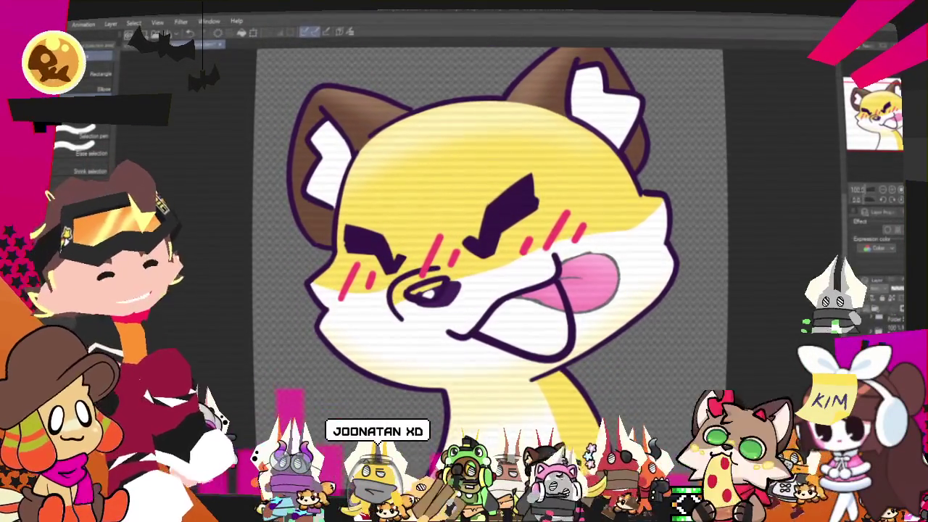
Zoom in on the eye and paint its interior solid dark purple
click(895, 190)
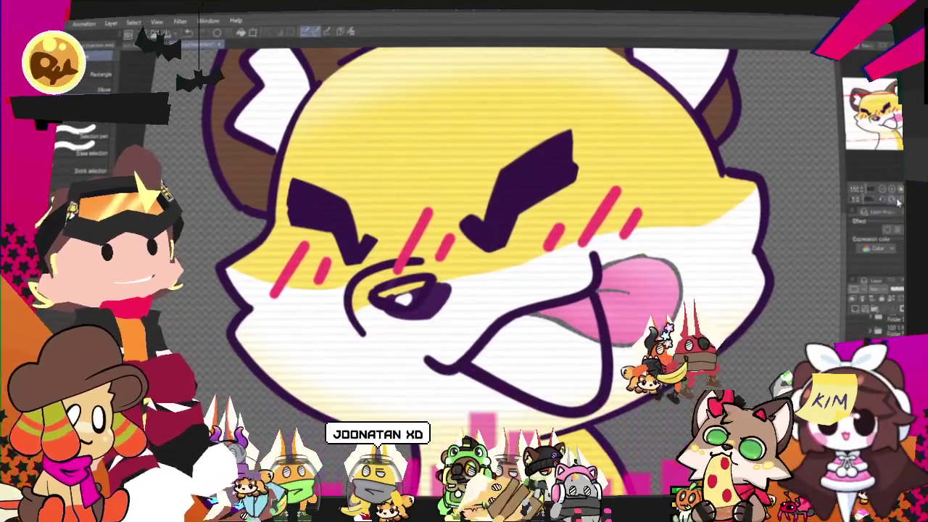
click(895, 190)
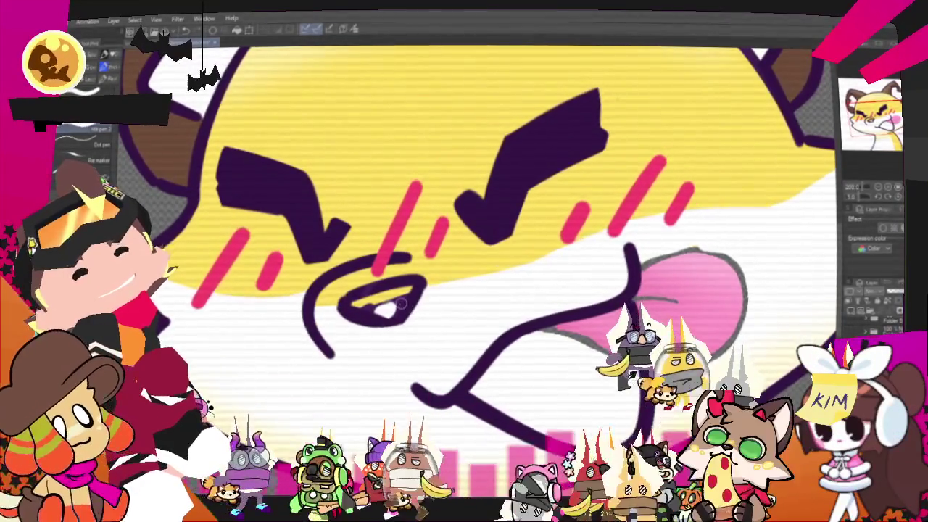
drag(400, 303, 392, 292)
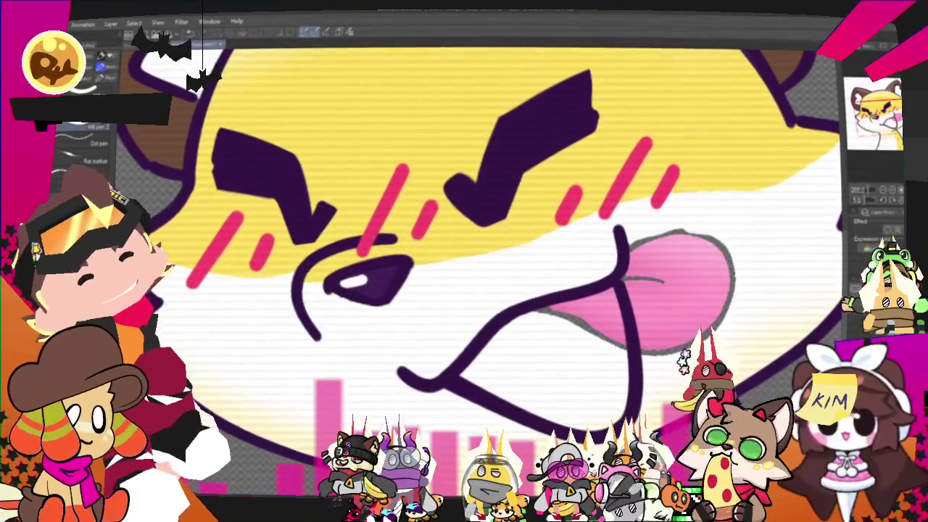
Undo a stray stroke under the eye and brush a large pink tongue into the mouth
drag(316, 282, 367, 312)
key(ctrl+z)
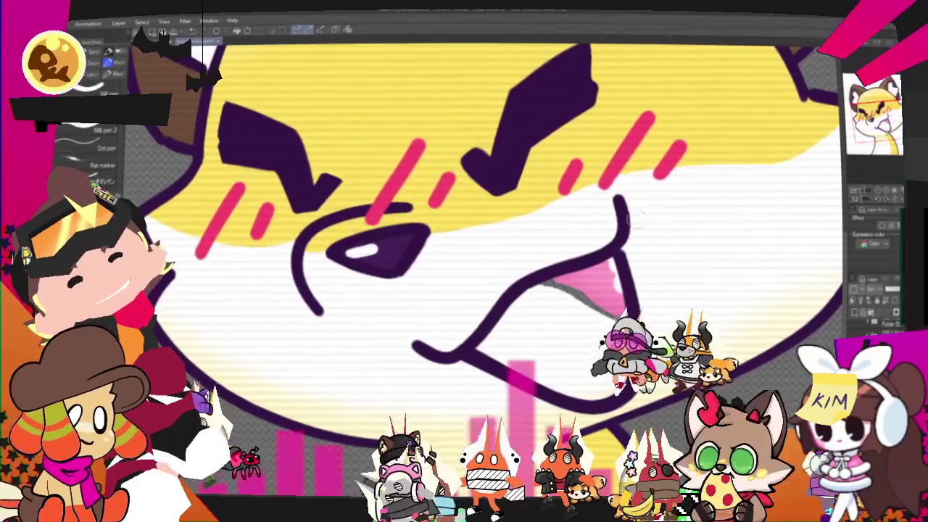
drag(564, 384, 547, 326)
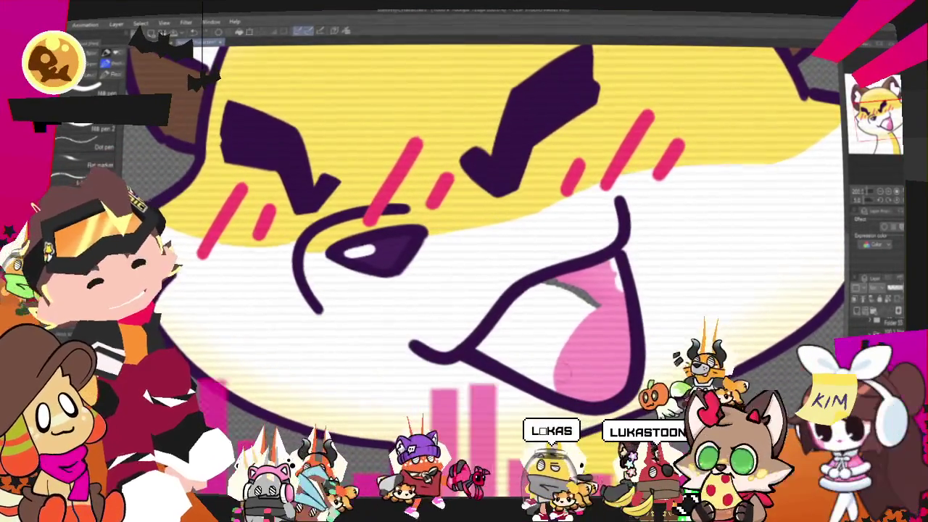
Repaint the tongue an even pink and darken its left, upper-left and lower edges
drag(617, 284, 551, 377)
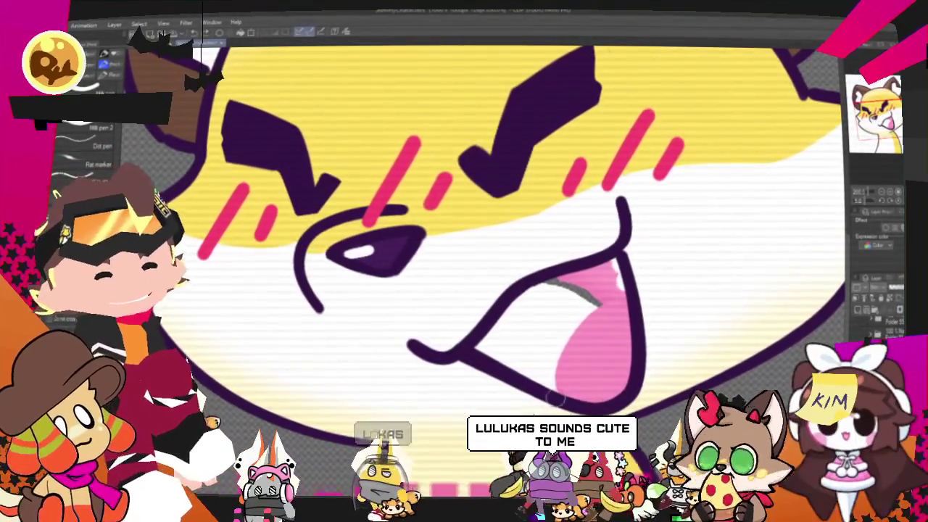
drag(593, 361, 558, 387)
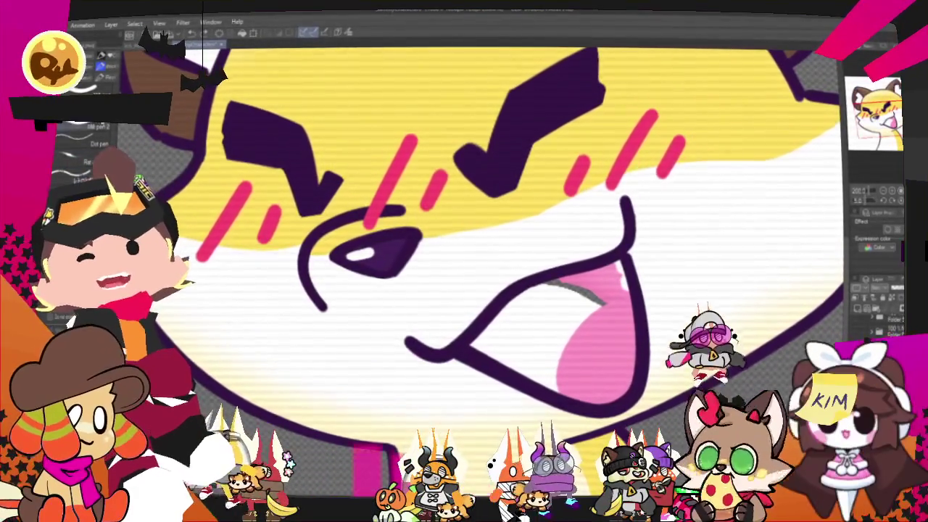
drag(558, 391, 606, 306)
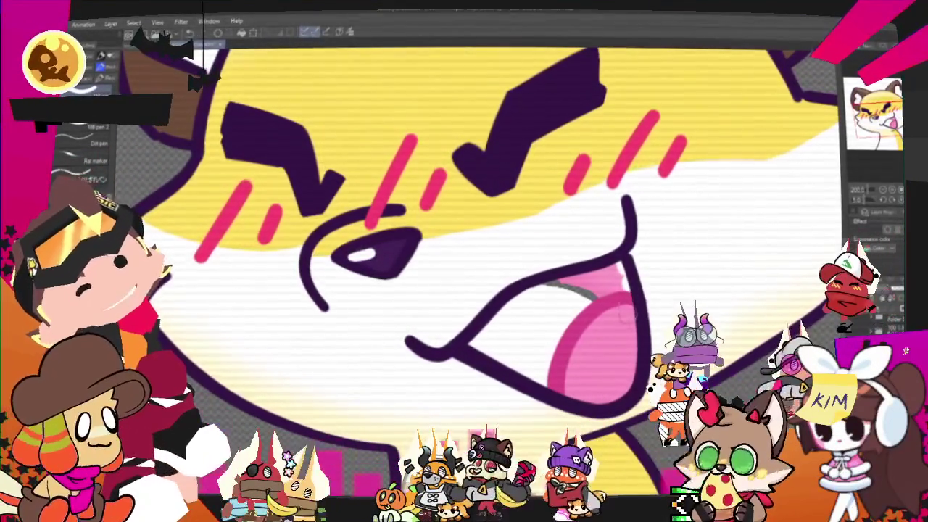
drag(484, 339, 512, 306)
drag(484, 339, 547, 375)
mouse_move(543, 335)
mouse_down()
mouse_move(518, 322)
mouse_move(536, 345)
mouse_up()
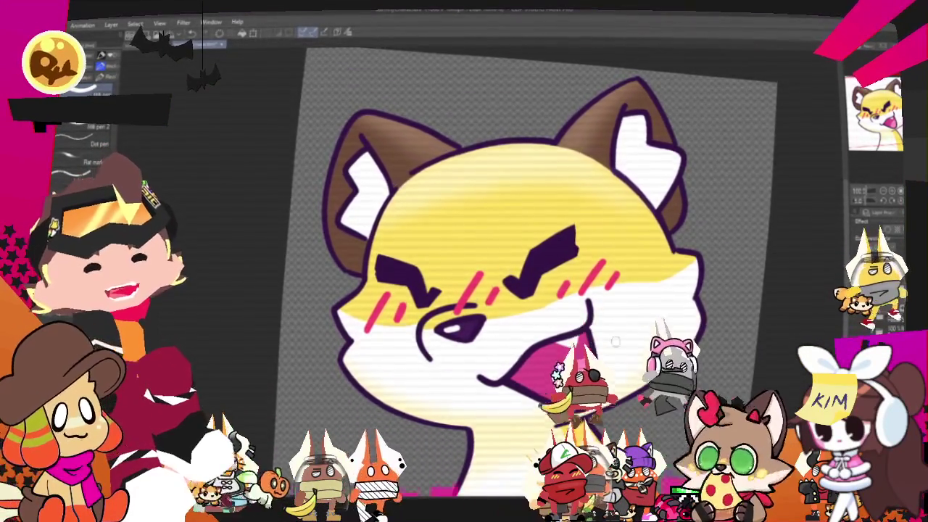
Zoom in on the fox's mouth with the scroll wheel
scroll(622, 330, up, 2)
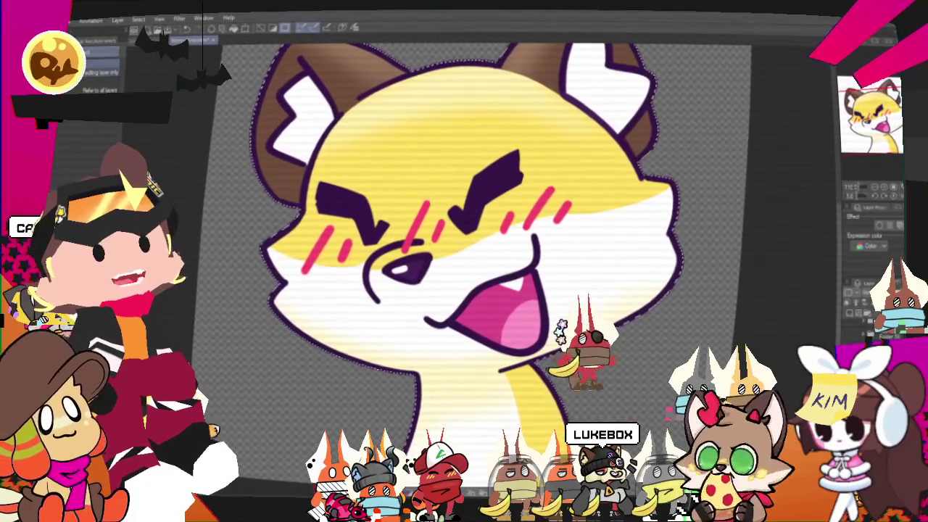
Draw a 12 px outline on the border of the fox selection, then deselect
click(70, 24)
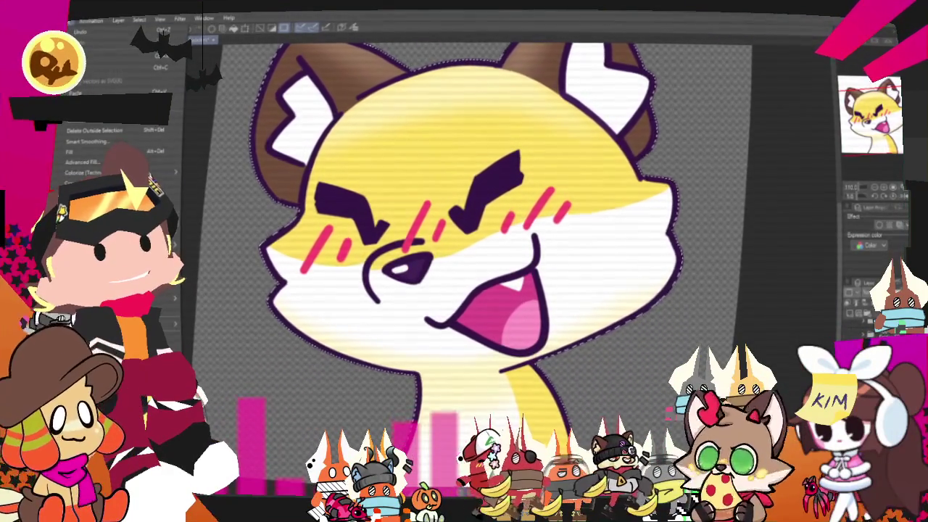
click(160, 192)
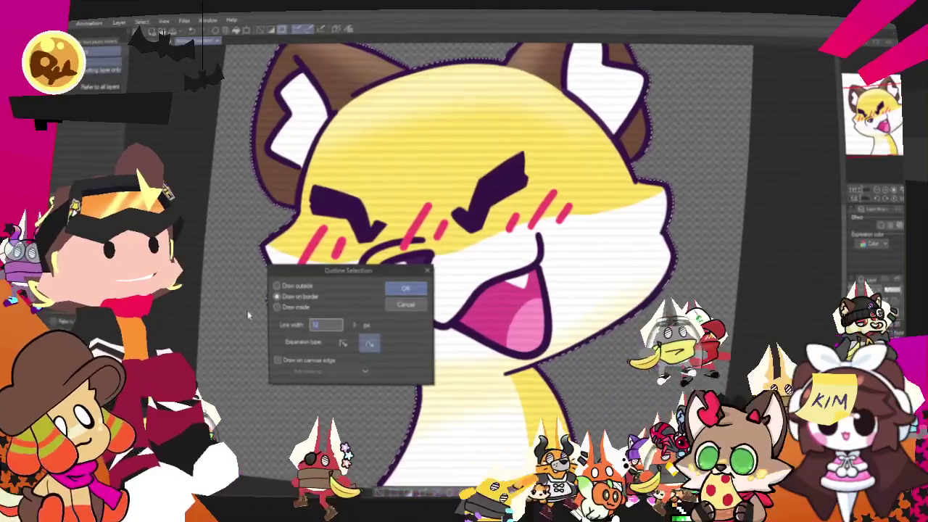
key(Return)
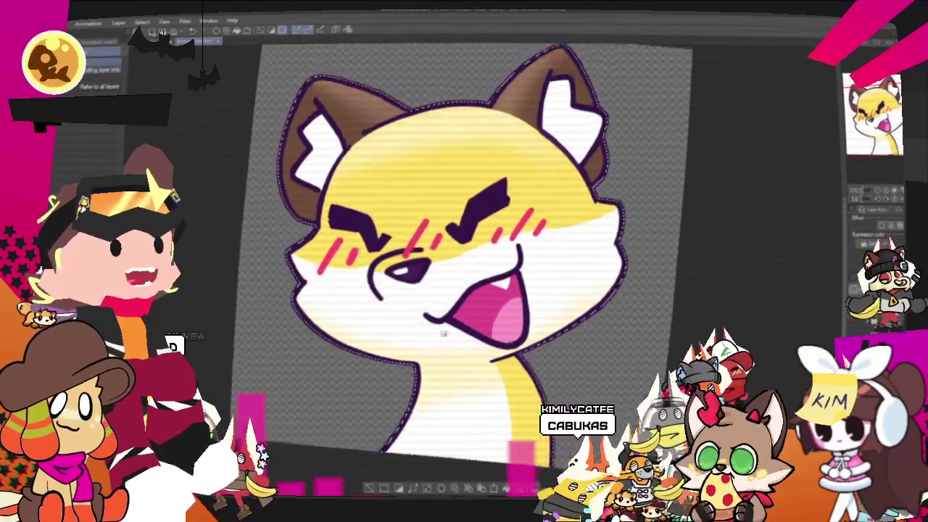
key(ctrl+d)
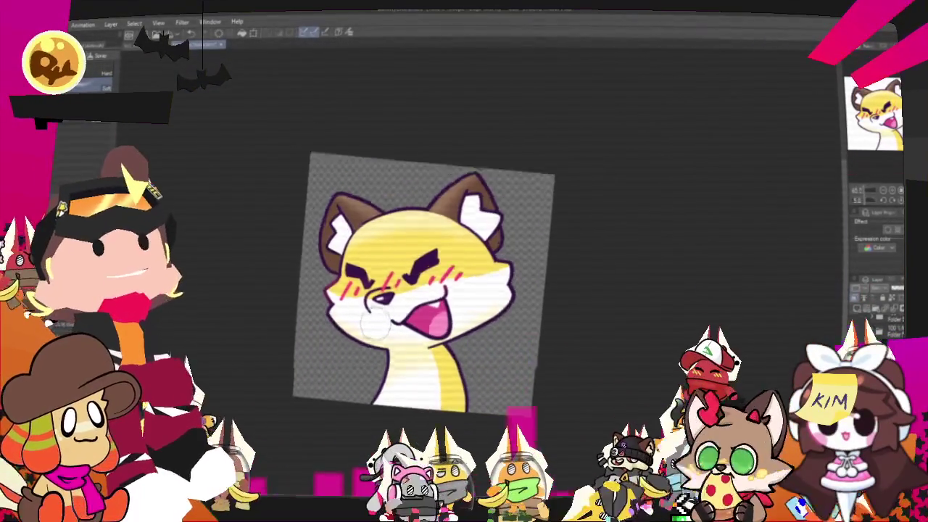
Zoom in on the fox's face to inspect the new outline, then zoom back out
scroll(352, 294, up, 2)
scroll(355, 283, up, 2)
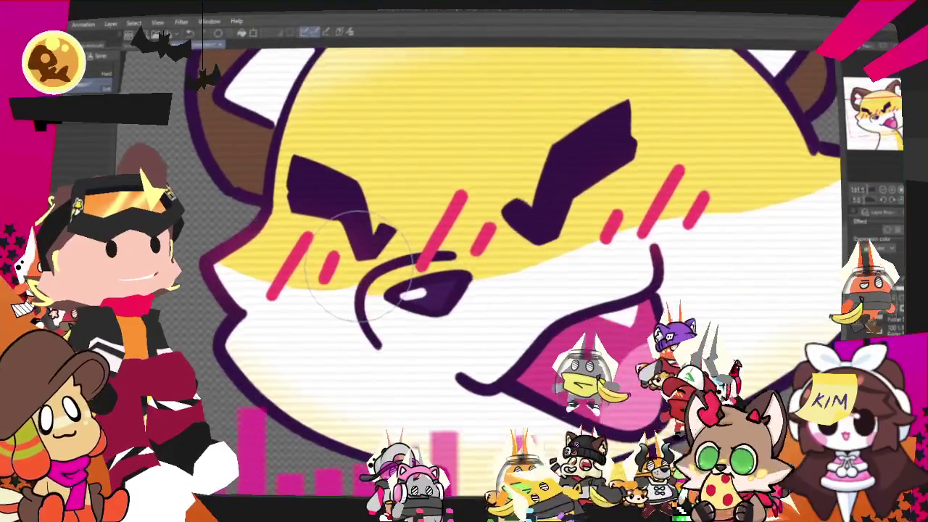
scroll(358, 268, up, 2)
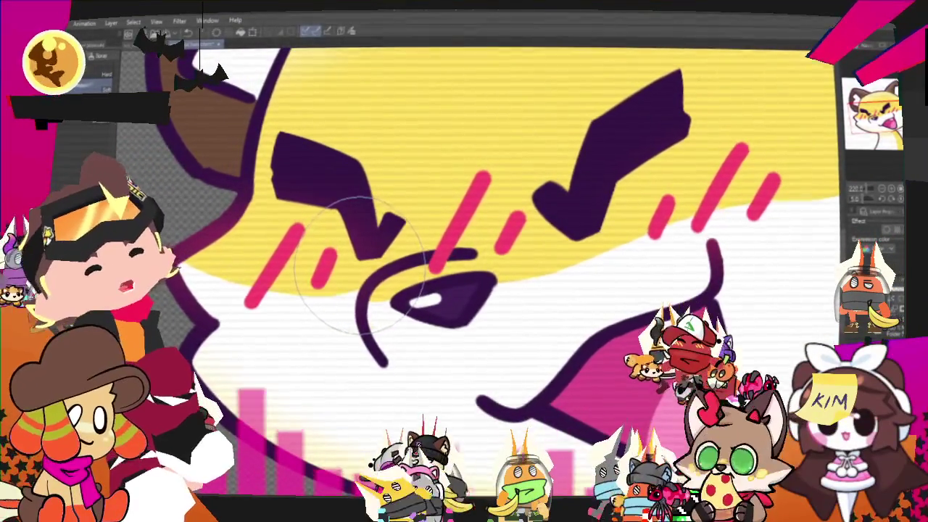
scroll(358, 261, down, 3)
scroll(358, 261, down, 2)
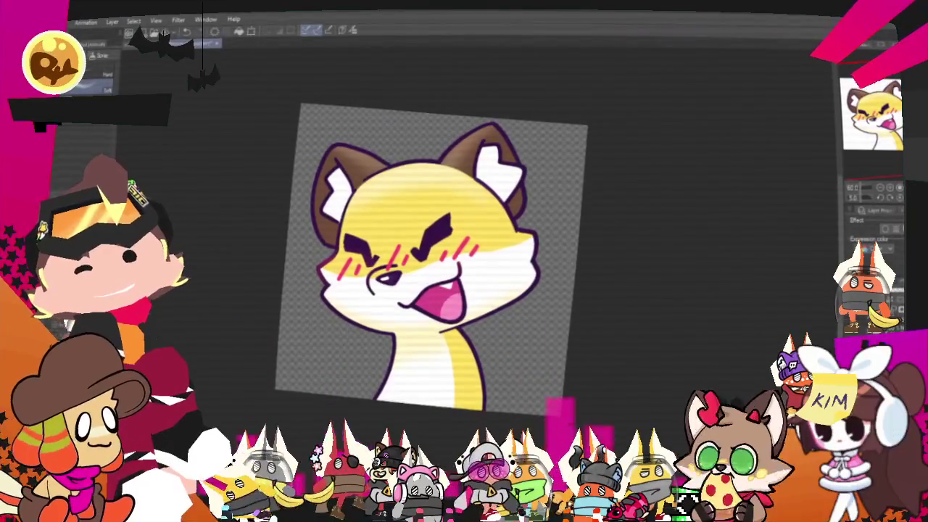
Export the fox artwork as a PNG over the Kaiyote file in Character_Stimmys
click(57, 20)
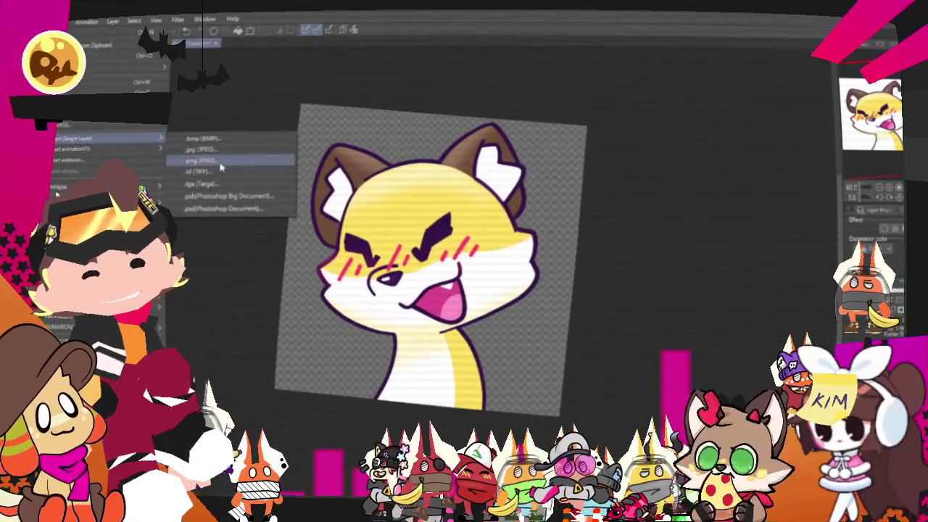
mouse_move(109, 138)
click(185, 163)
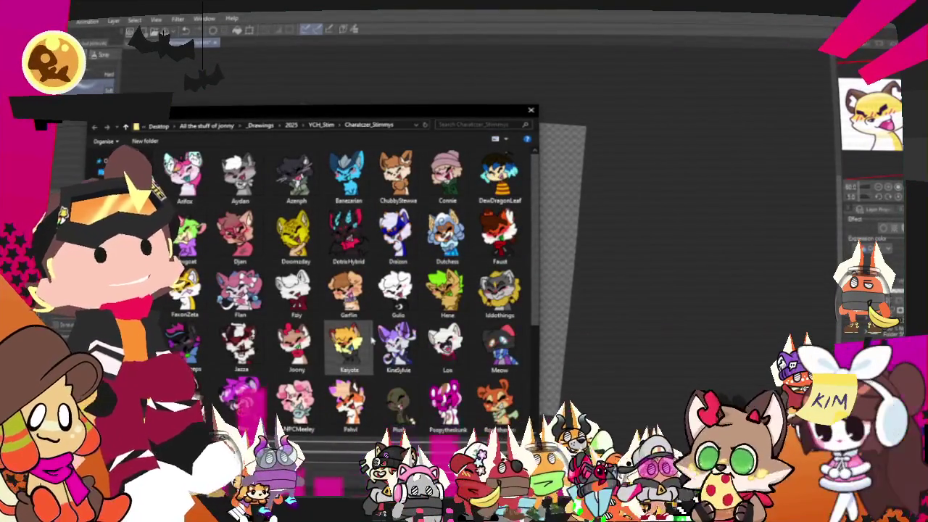
double_click(370, 341)
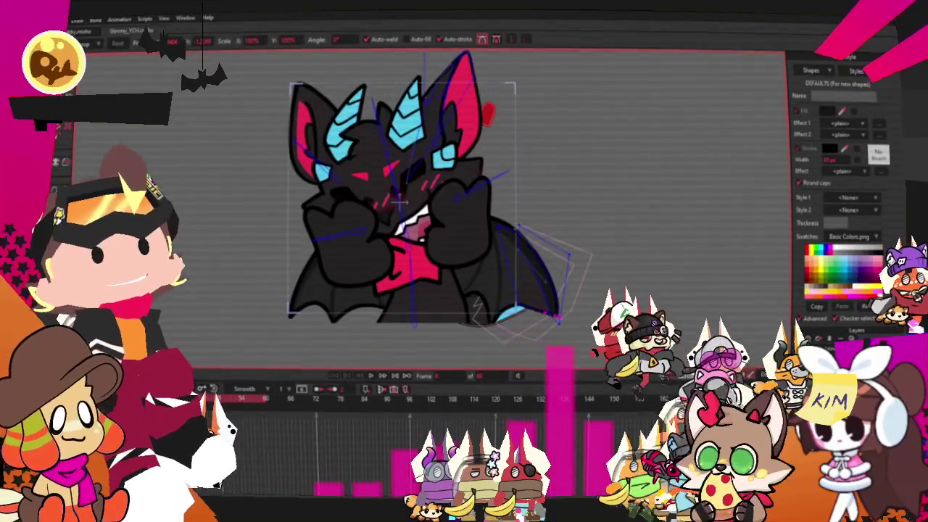
Set the character image layer's source image to the yellow fox file
double_click(834, 340)
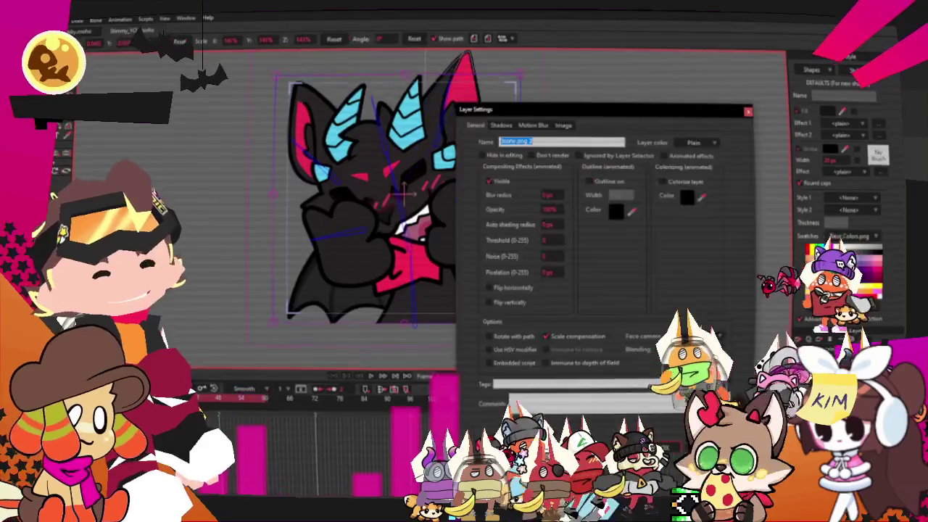
click(563, 125)
click(538, 155)
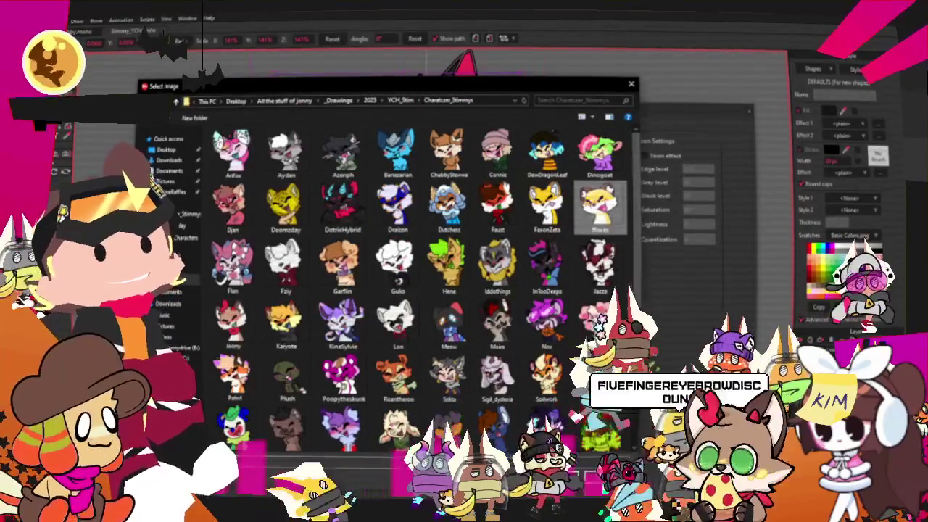
double_click(342, 203)
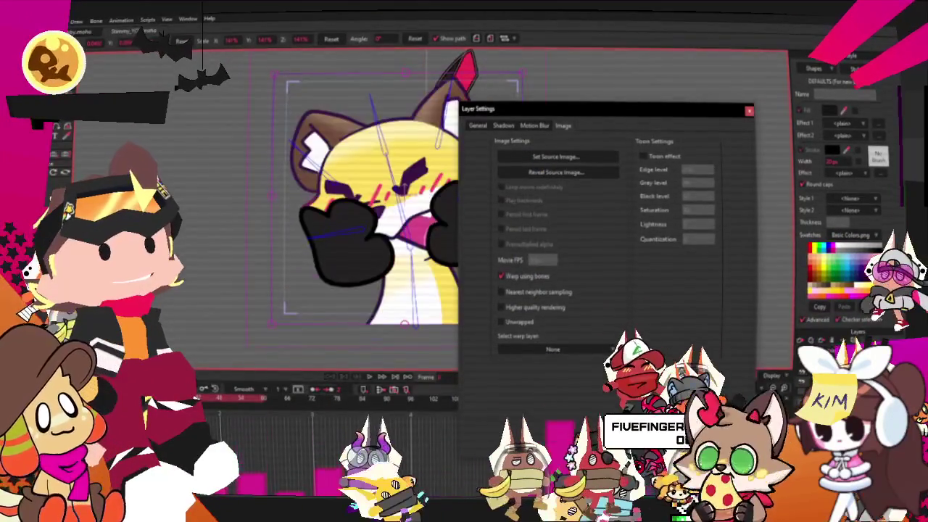
key(Return)
scroll(495, 224, up, 1)
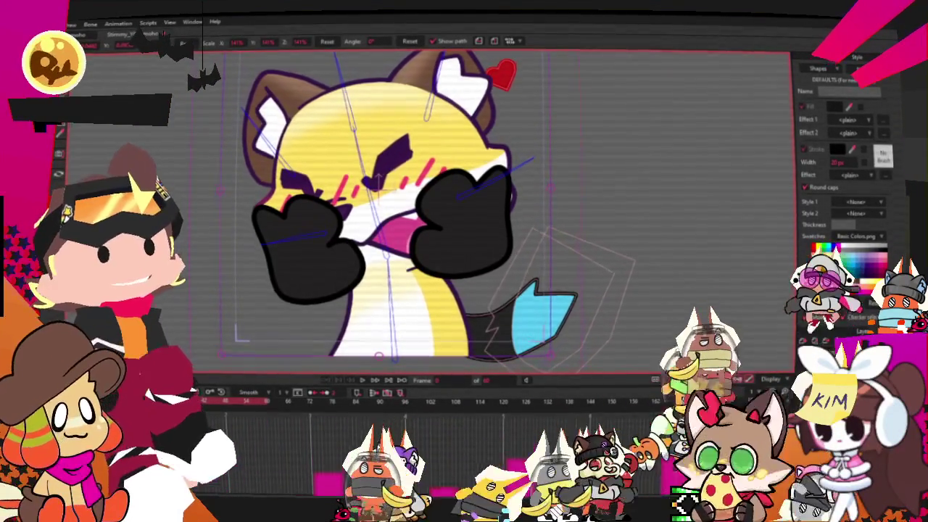
Select a shape on the fox and bring up the paw style's settings
click(550, 312)
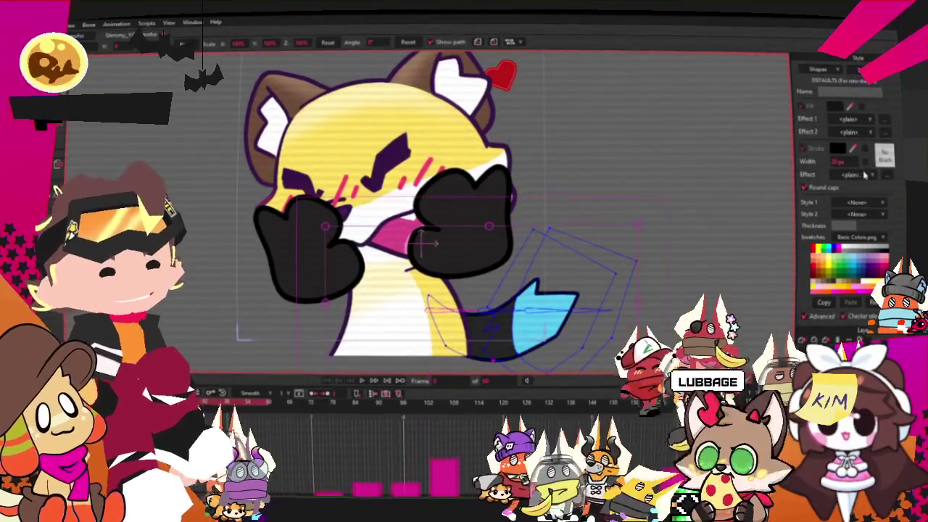
click(873, 90)
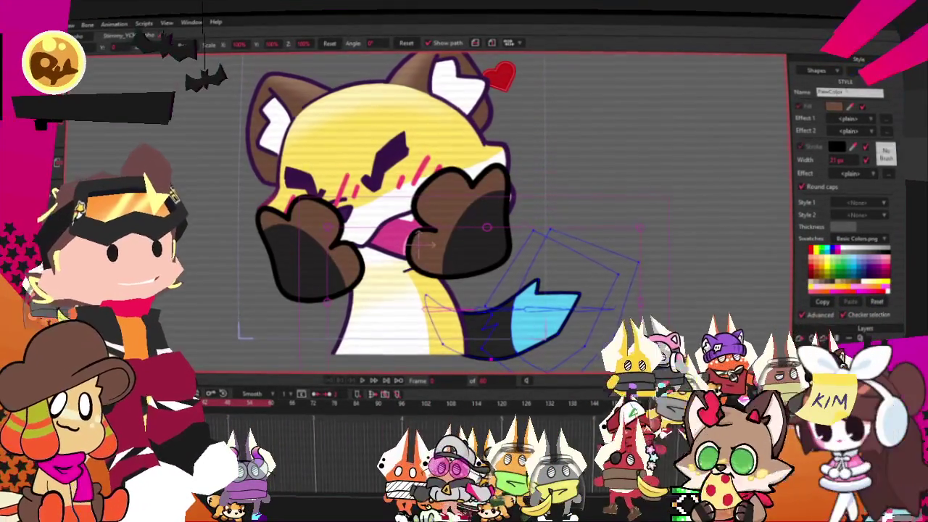
With Select Shape, pick the right and left paw shapes individually, then deselect
click(492, 245)
key(q)
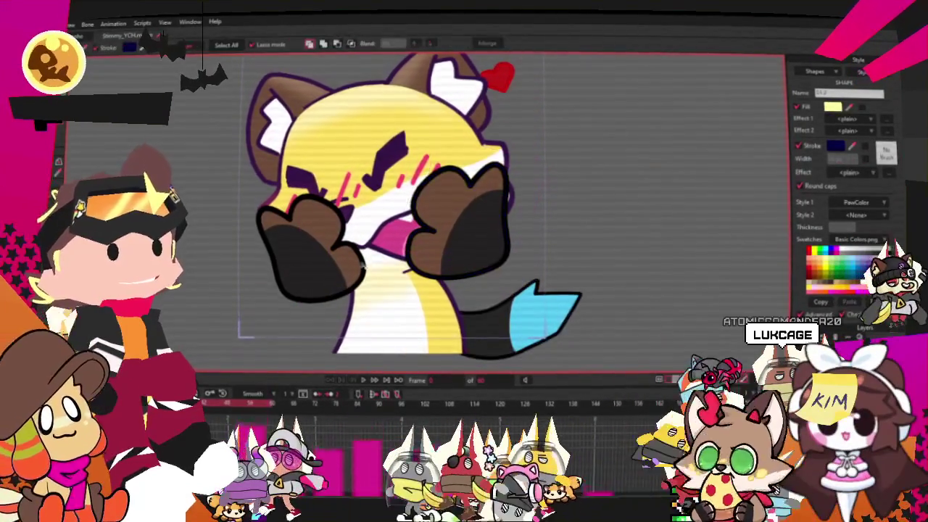
click(471, 232)
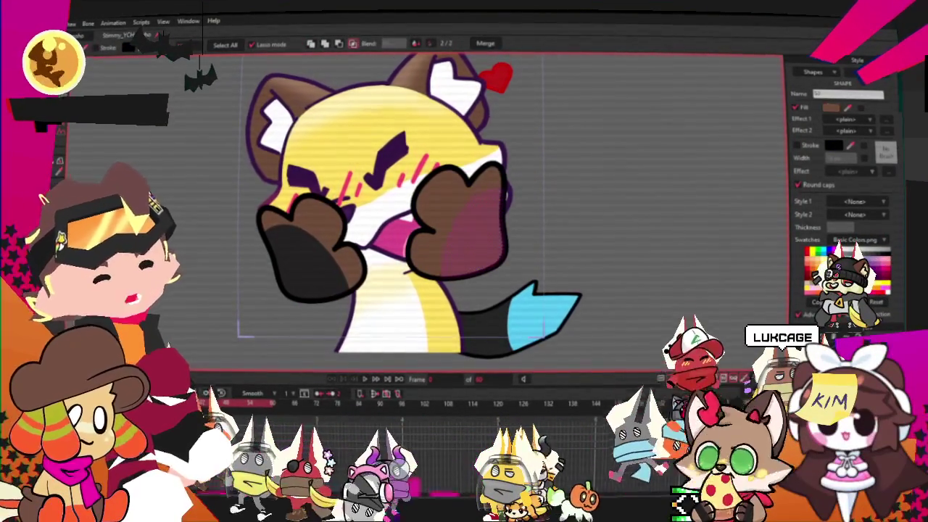
click(304, 254)
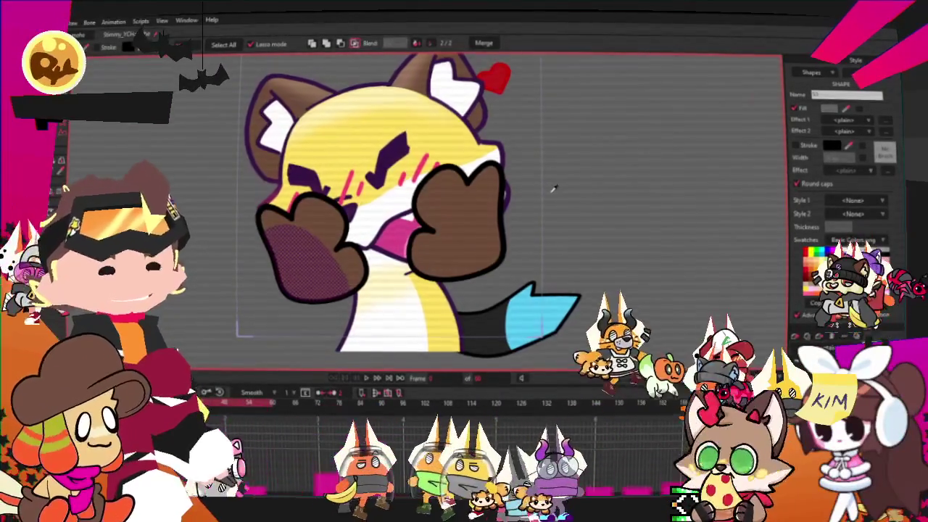
click(574, 255)
scroll(573, 255, down, 3)
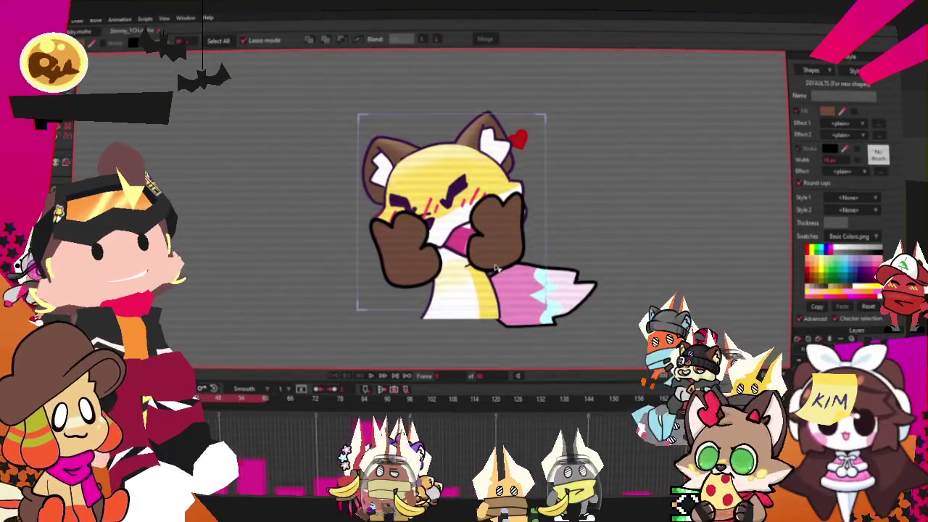
Fill the tail shape and its blue stripe with yellow
scroll(596, 316, up, 3)
click(595, 316)
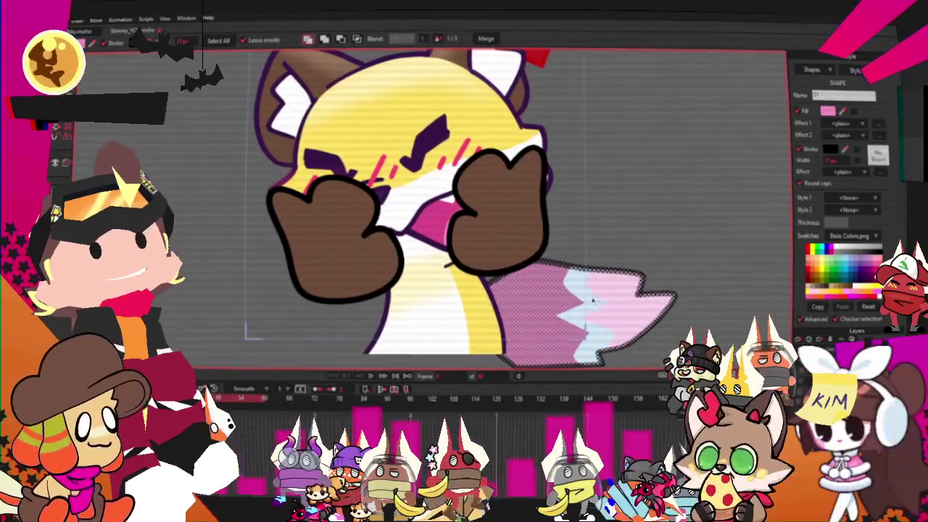
shift+click(596, 316)
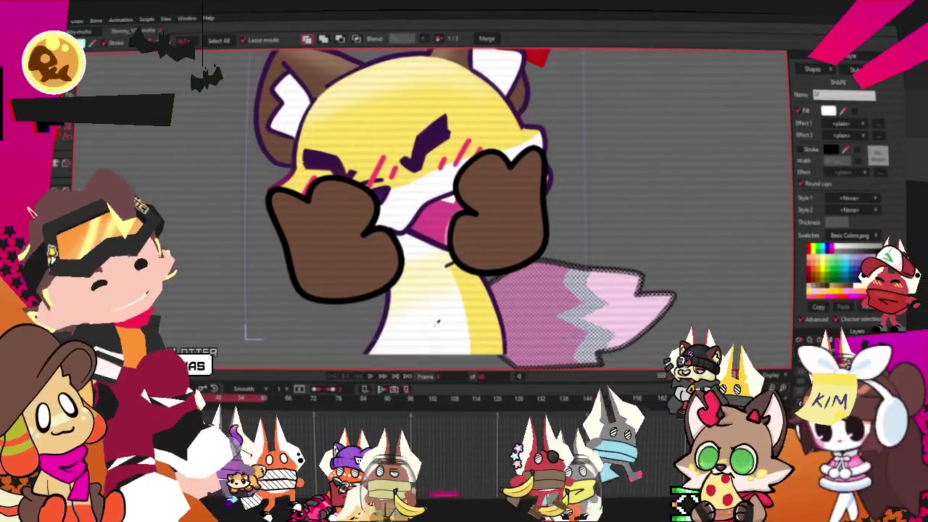
click(823, 250)
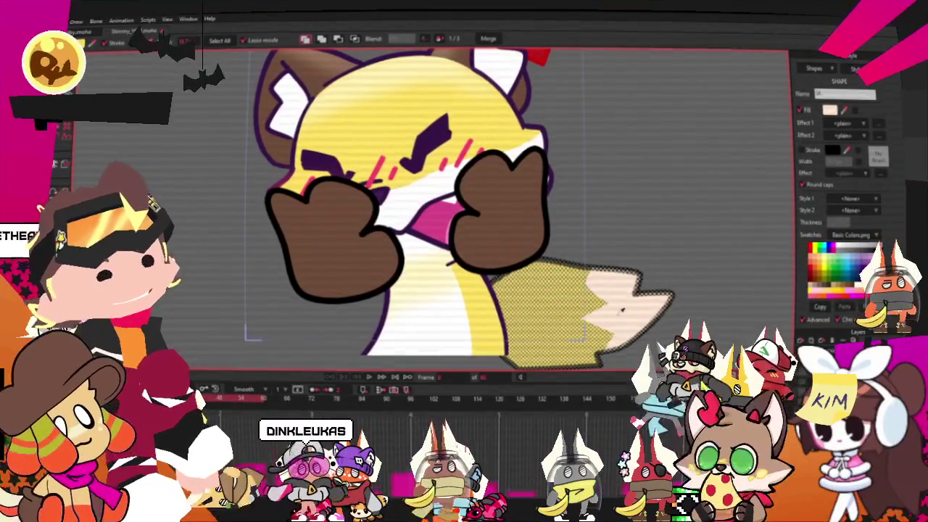
click(723, 165)
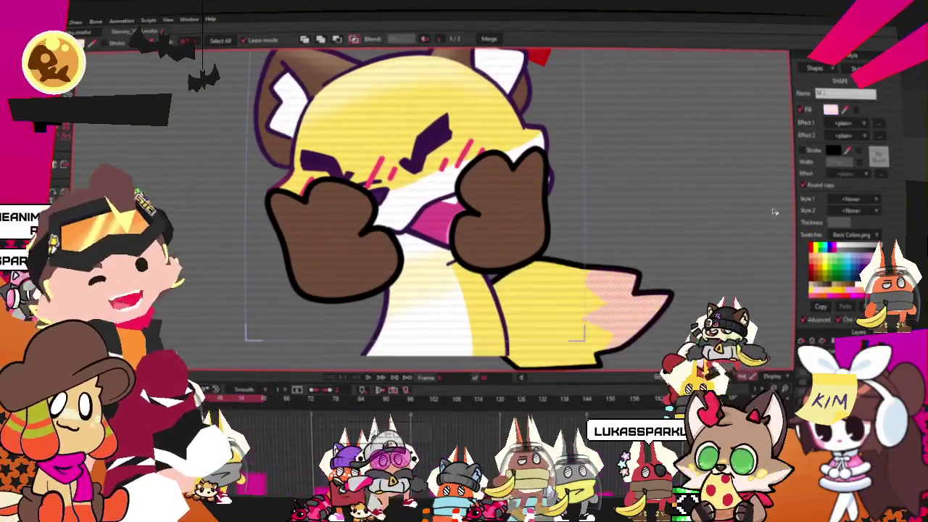
Select the white belly area, then clear the shape selection
click(403, 336)
click(398, 356)
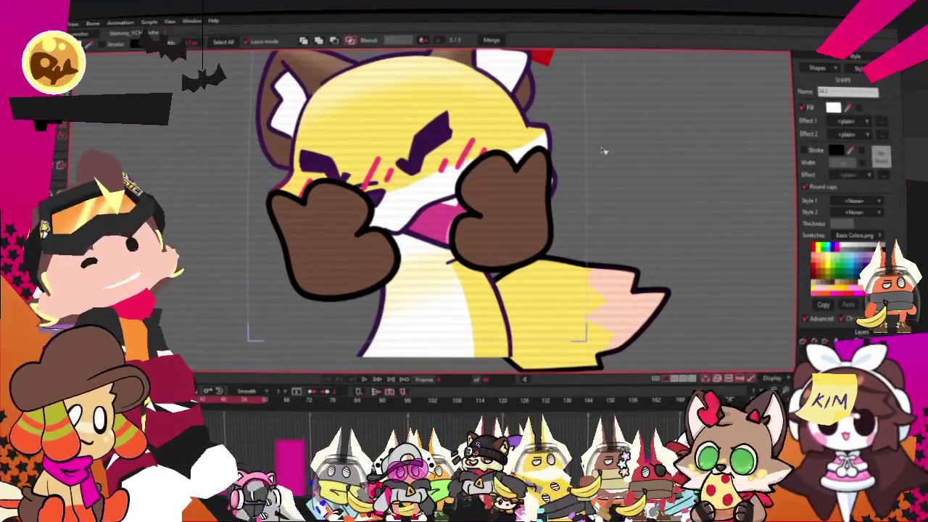
scroll(428, 211, down, 3)
scroll(362, 211, up, 3)
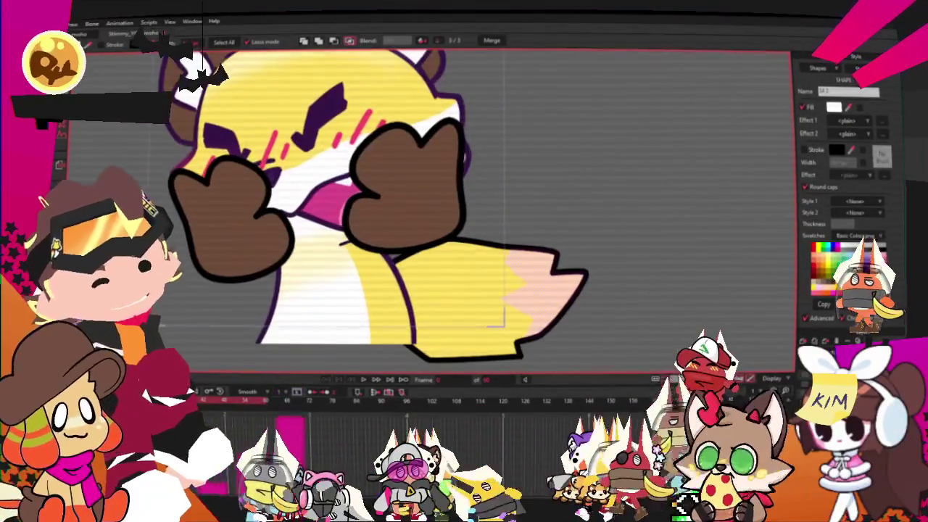
Select the tail's points and scale them down to shrink the tail
drag(503, 323, 464, 182)
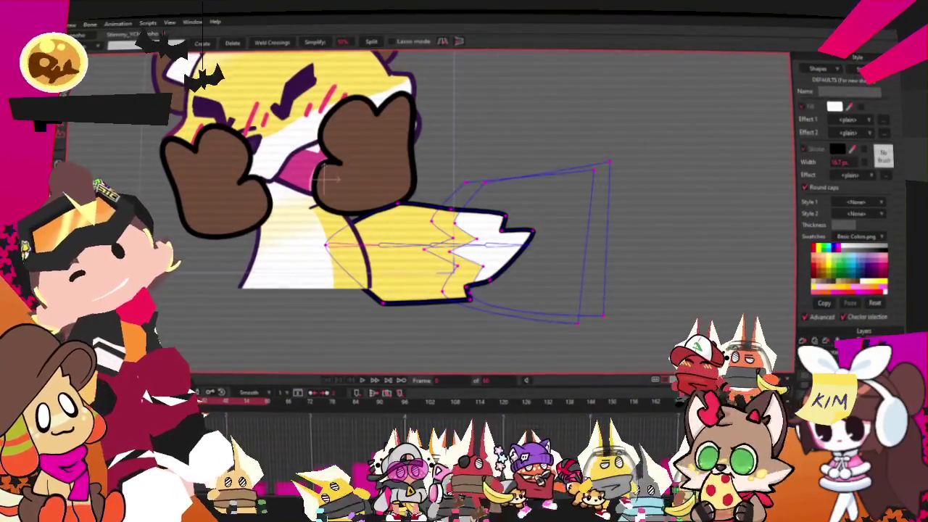
drag(611, 165, 587, 175)
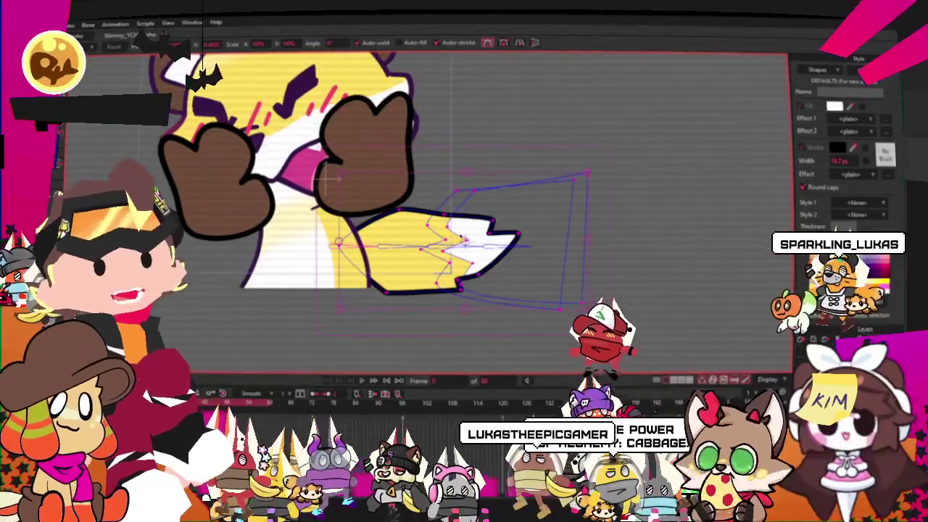
scroll(501, 237, up, 2)
scroll(501, 238, up, 2)
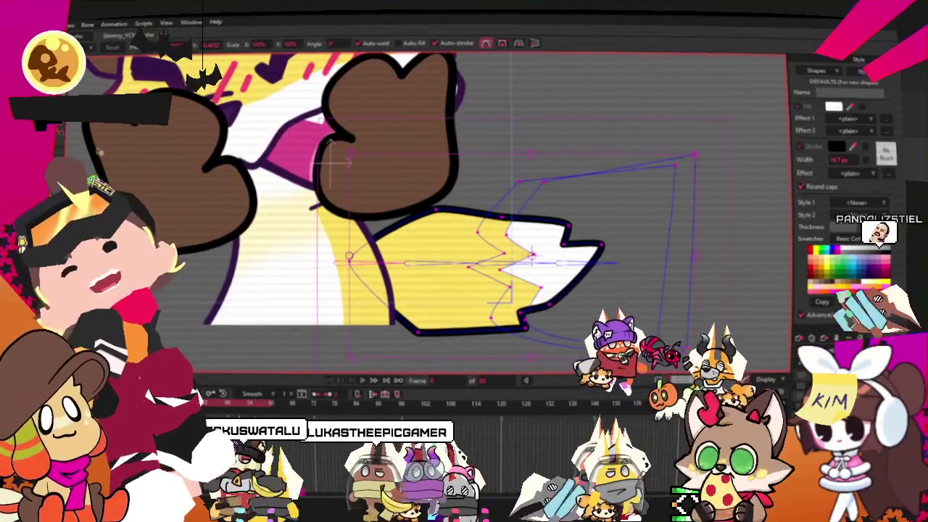
Select the tail's fill shape with Select Shape
key(q)
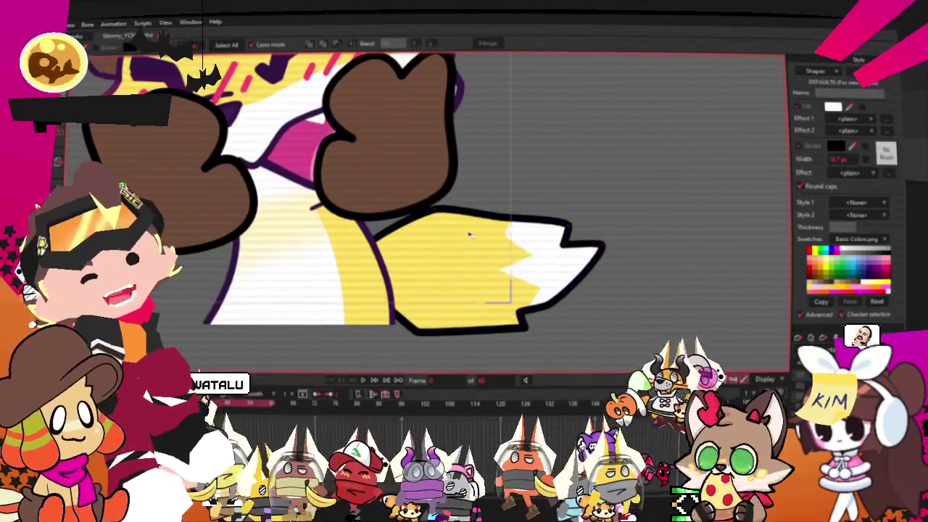
click(418, 233)
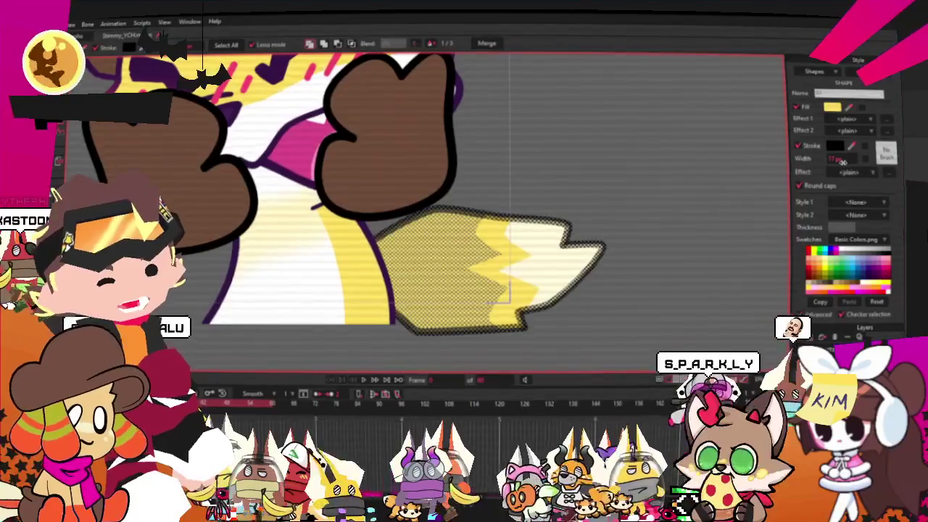
scroll(701, 169, up, 5)
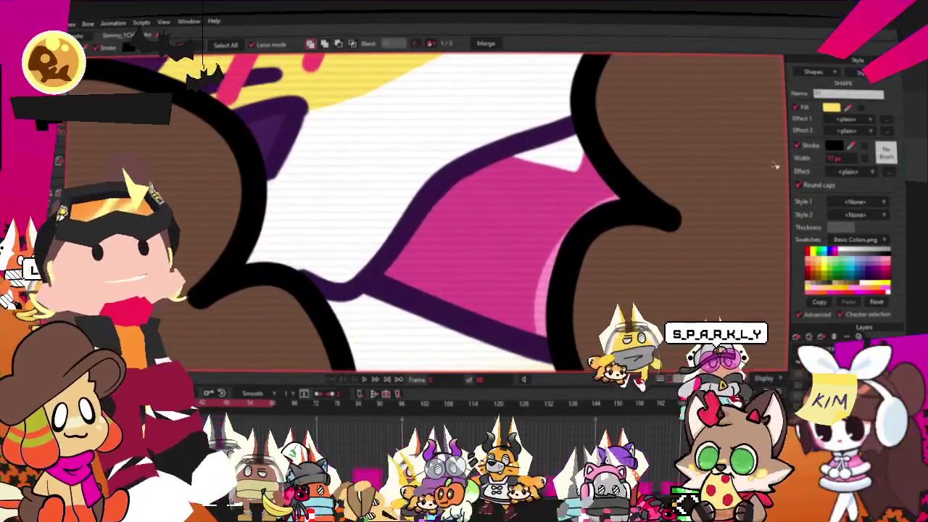
scroll(368, 145, down, 3)
Deselect the tail and choose the PawColor style from the Style panel's style list
scroll(419, 195, down, 3)
click(549, 261)
scroll(549, 260, up, 2)
scroll(492, 239, up, 2)
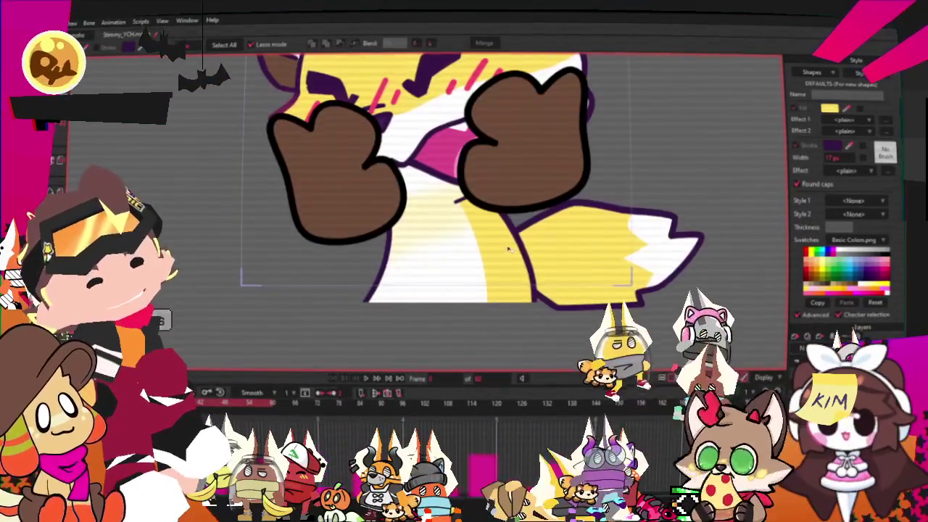
scroll(448, 218, down, 1)
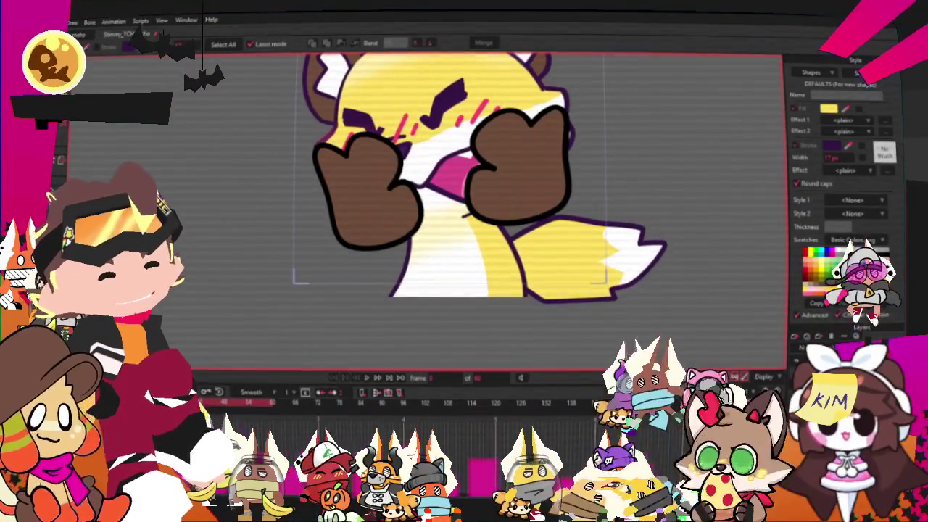
click(870, 72)
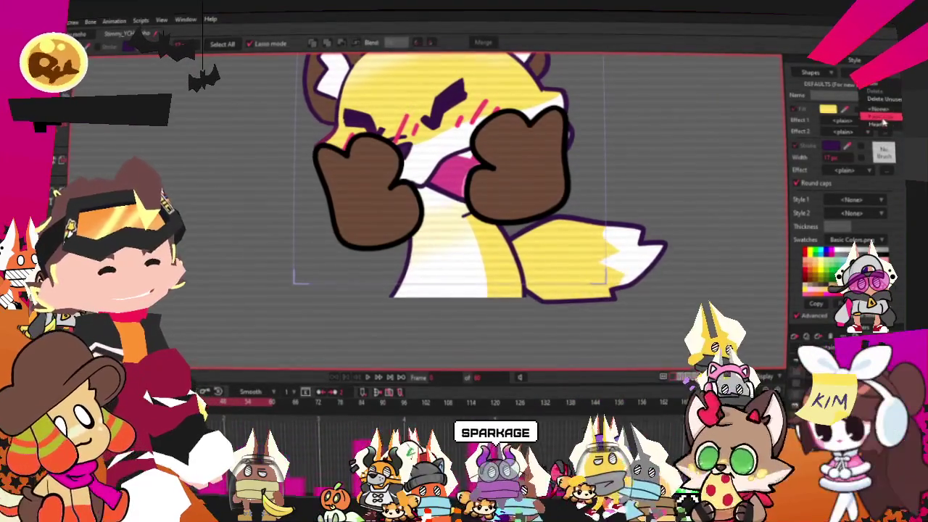
scroll(507, 173, up, 3)
scroll(489, 193, up, 2)
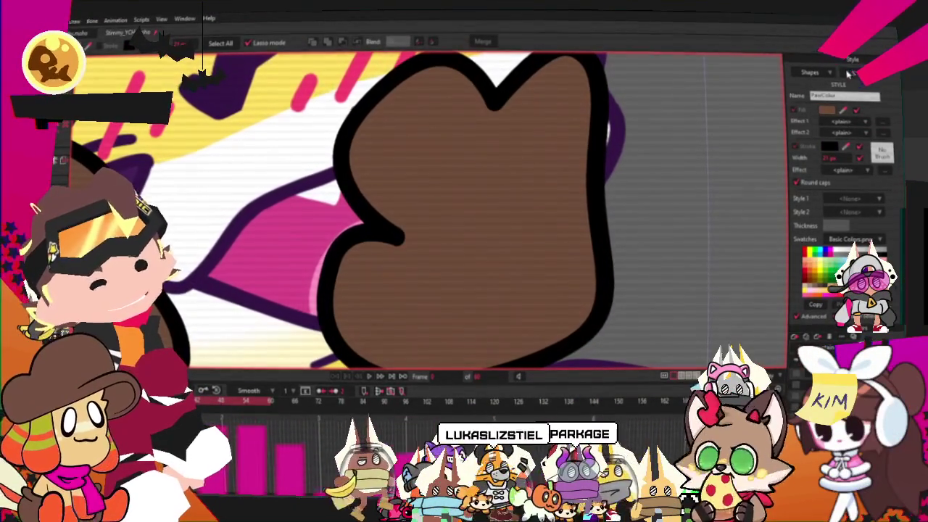
scroll(534, 307, down, 3)
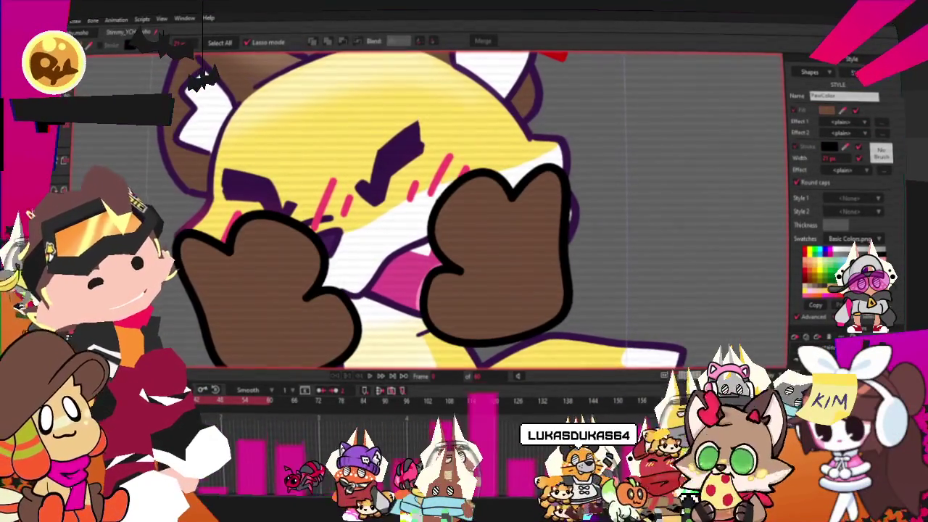
key(z)
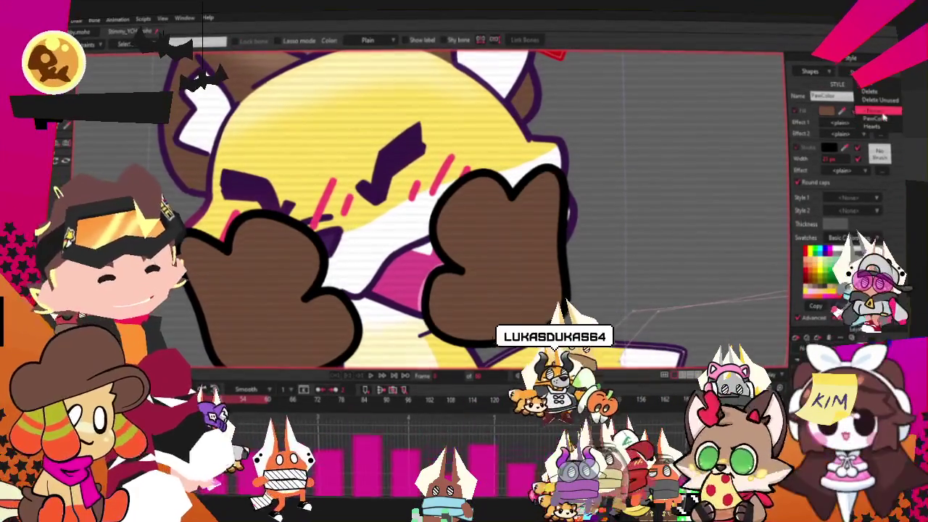
Try pink and white, then set the PawColor stroke to purple
alt+click(873, 264)
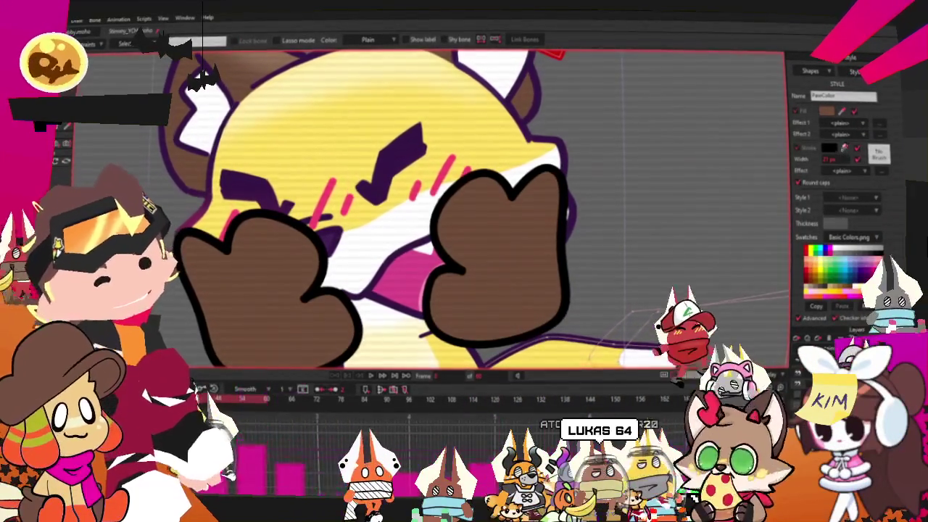
alt+click(877, 292)
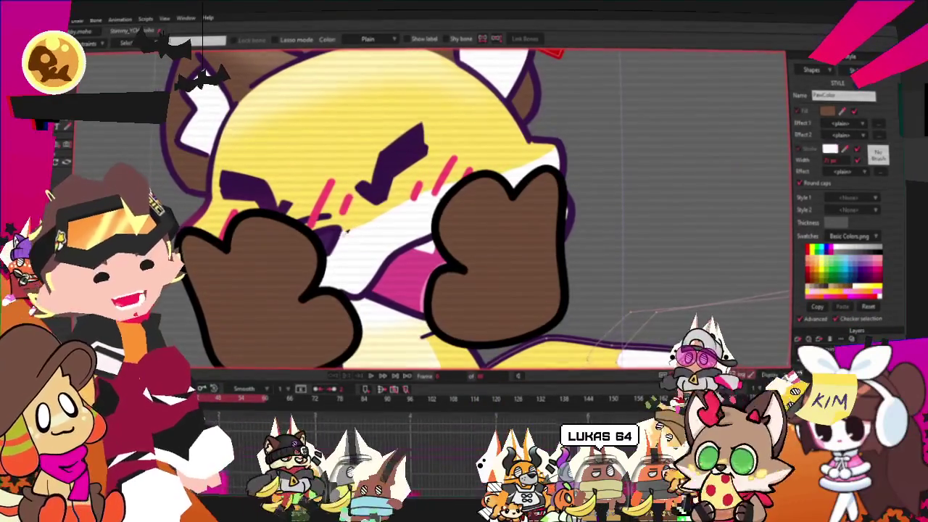
click(566, 264)
scroll(566, 264, down, 3)
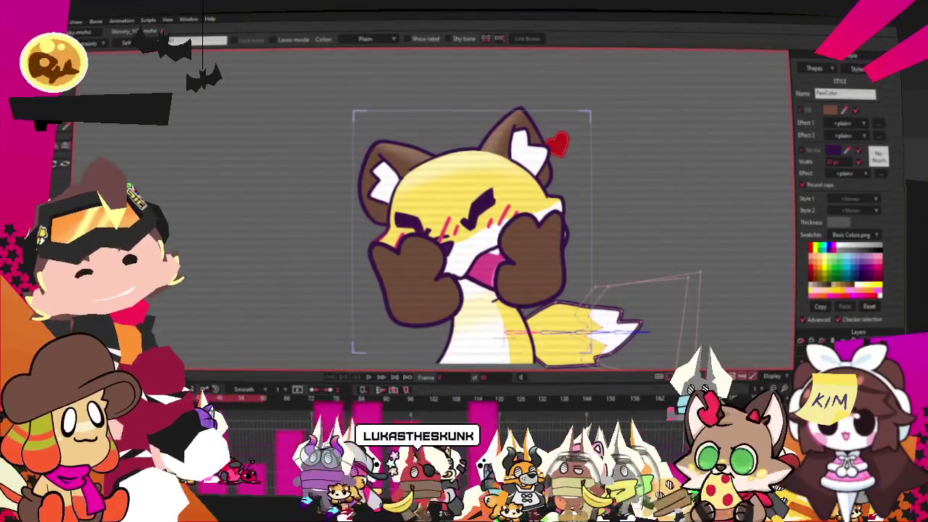
click(56, 20)
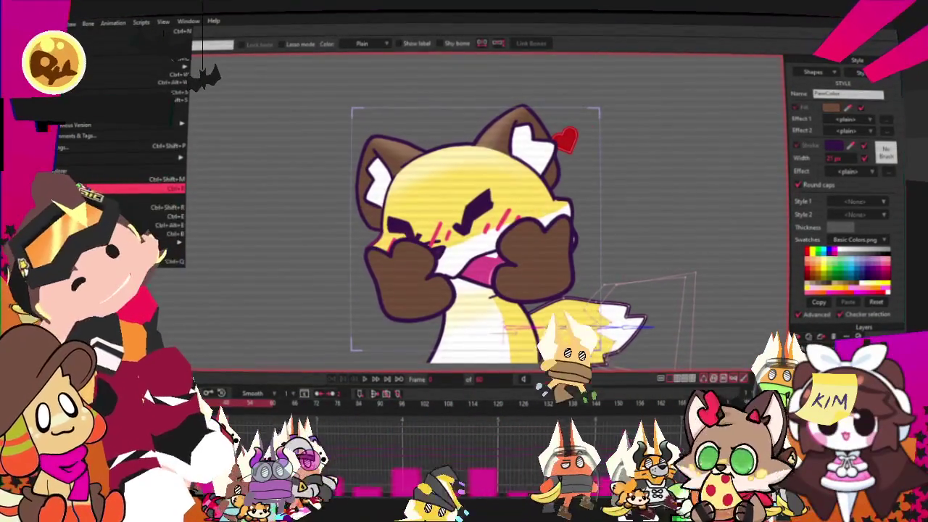
Render a preview of the current fox frame, close it, then start another test render
click(166, 187)
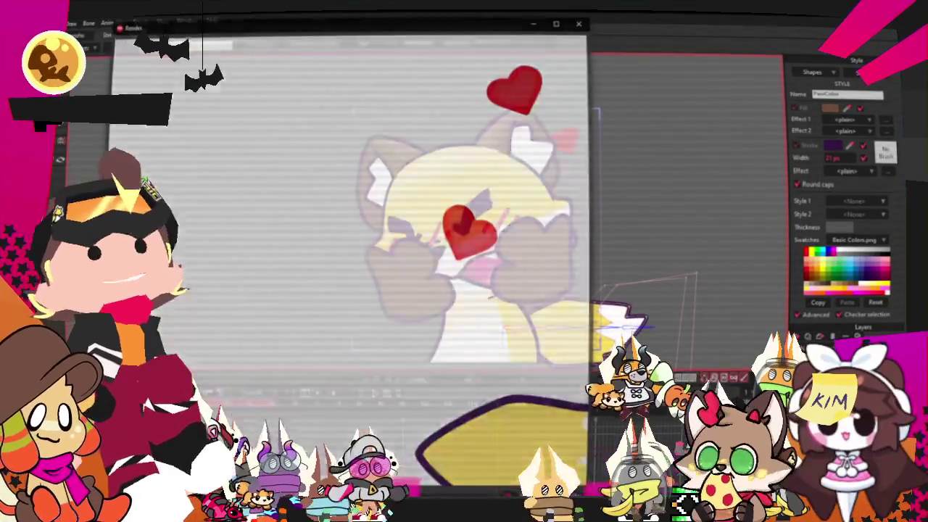
click(581, 20)
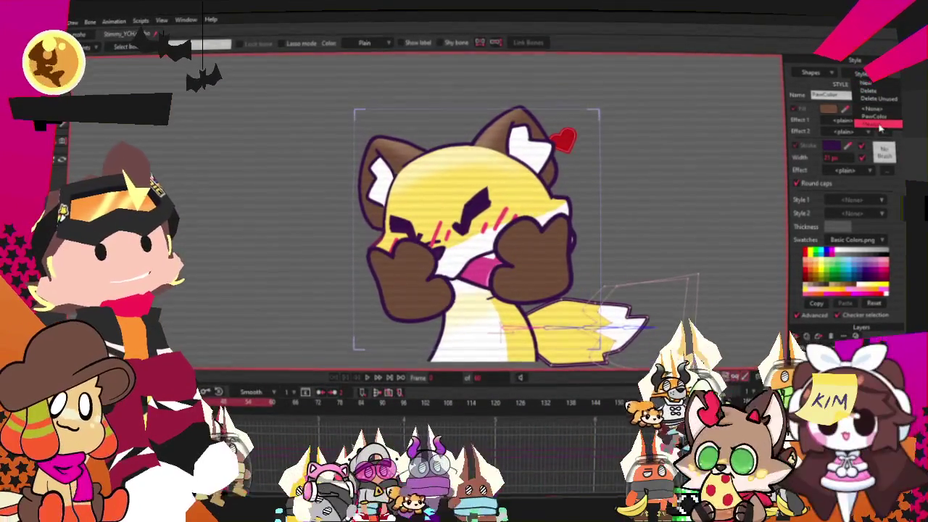
scroll(654, 143, up, 3)
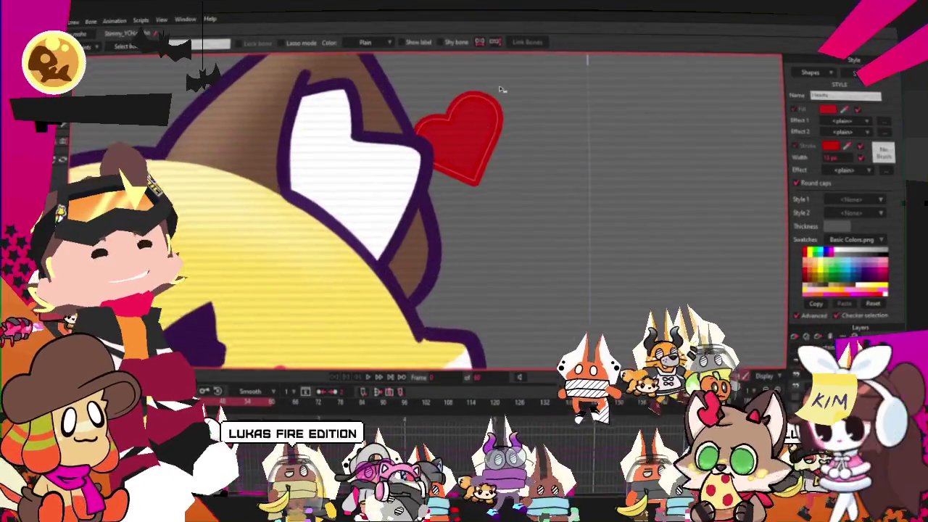
scroll(408, 287, up, 3)
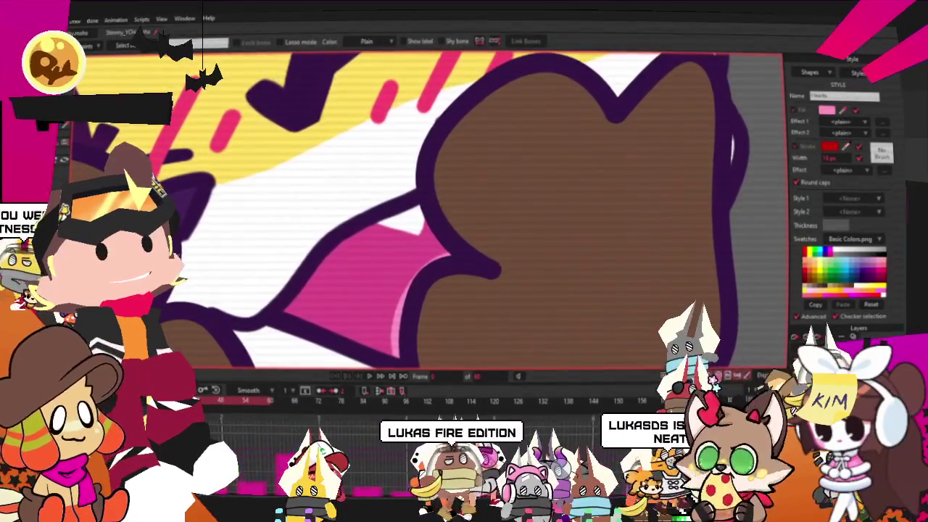
scroll(379, 275, down, 3)
scroll(379, 275, down, 2)
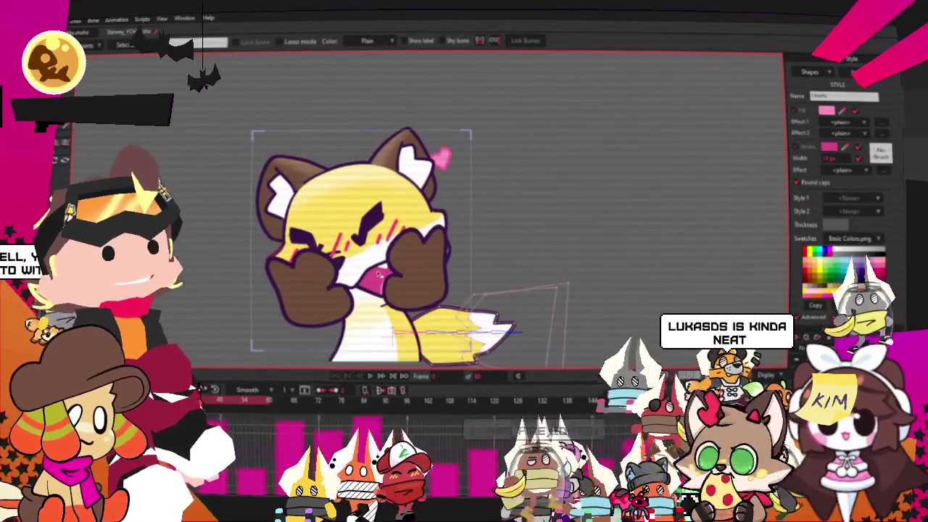
click(76, 20)
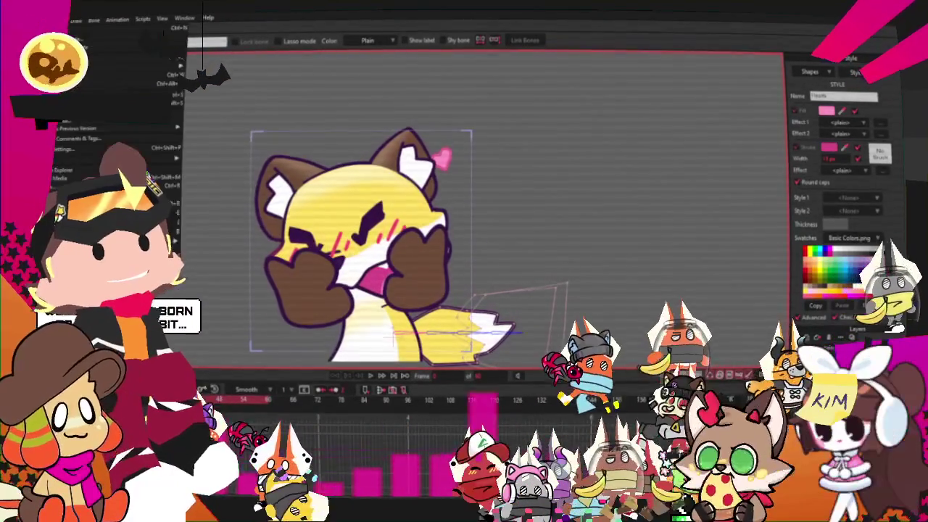
Re-render the fox to check the pink heart and purple paw outlines, then close the preview
click(80, 185)
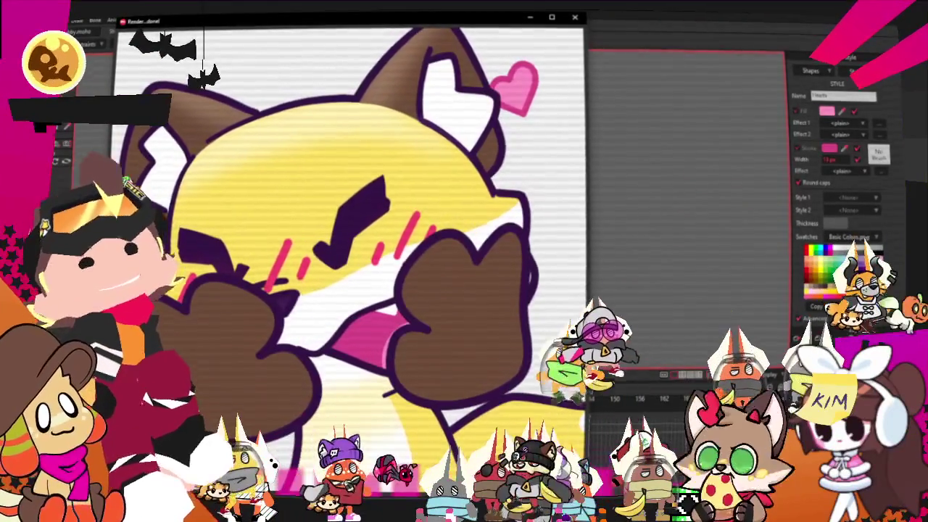
key(Escape)
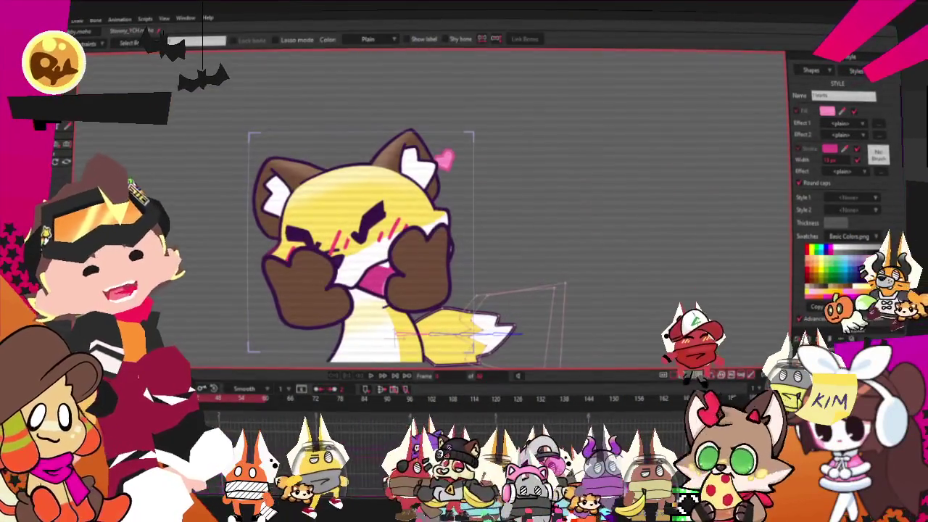
key(alt+f)
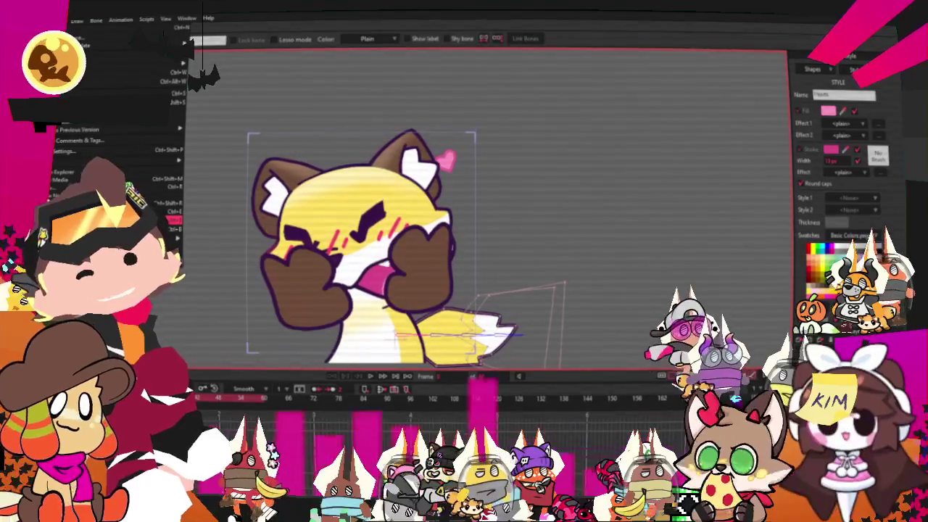
key(Escape)
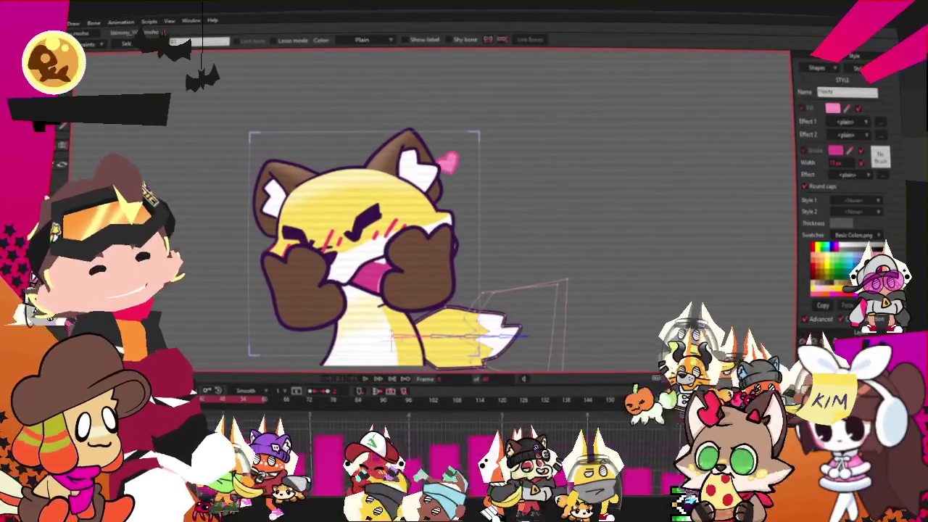
Play the recoloured fox emote animation from the timeline to watch the paws and floating hearts
click(366, 376)
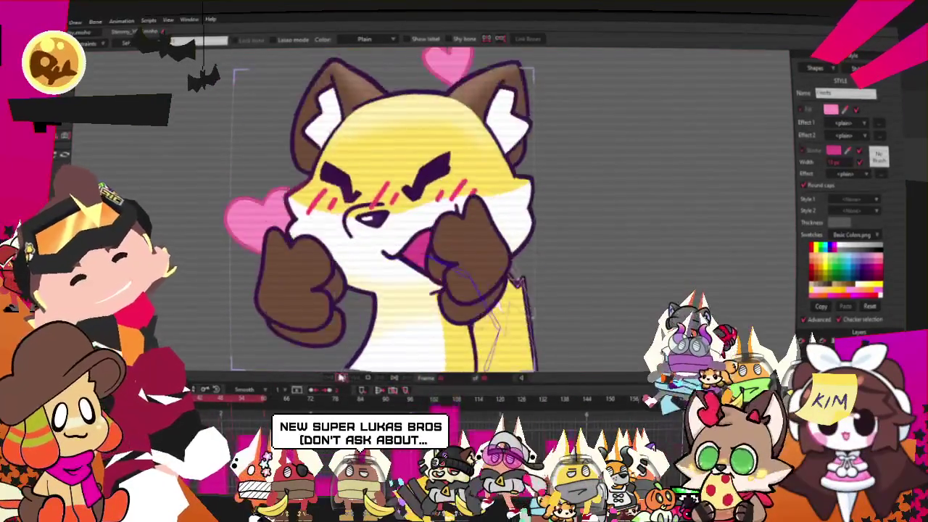
key(alt+f)
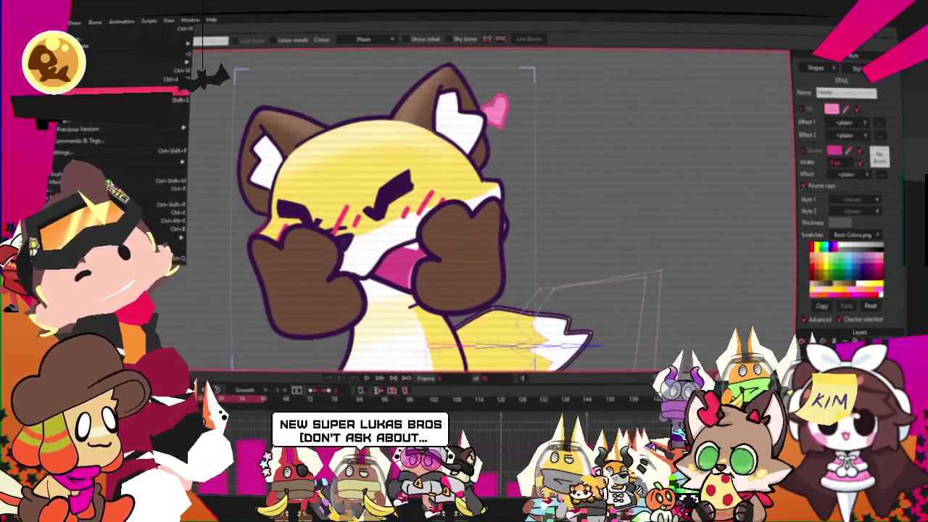
key(Escape)
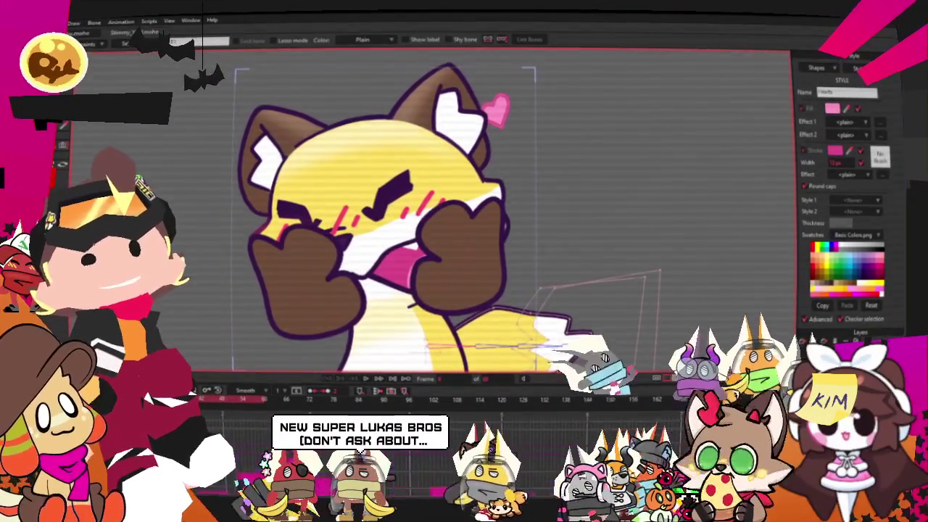
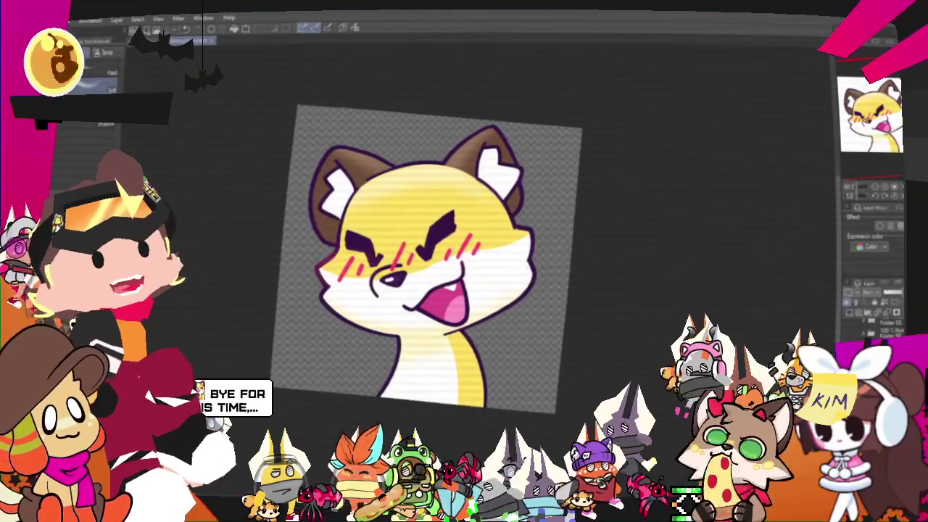
Browse the finished headshot thumbnails in the PlottingCharacters folder in File Explorer
key(alt+Tab)
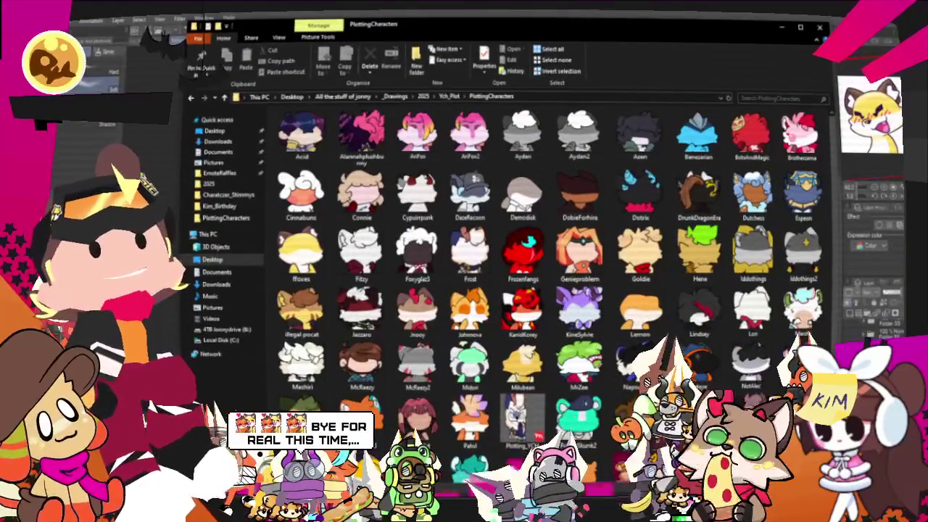
scroll(664, 374, down, 3)
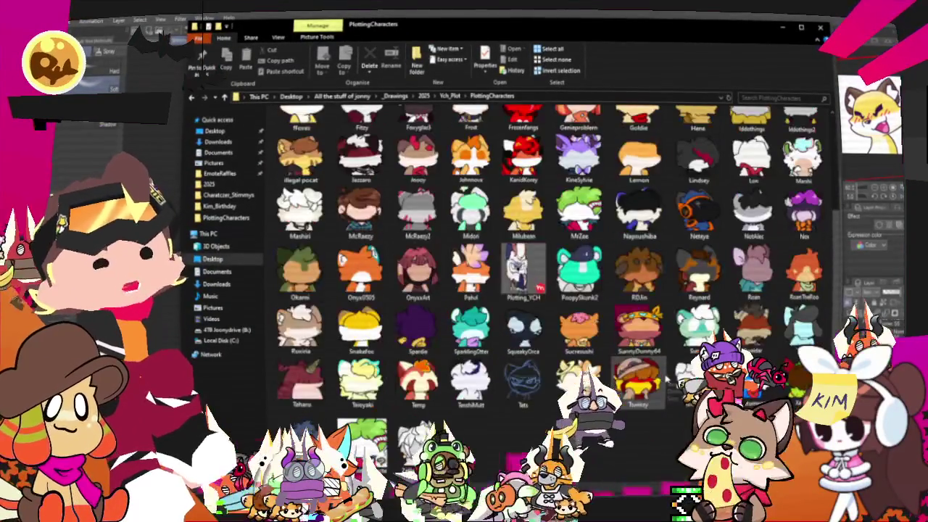
scroll(525, 243, up, 3)
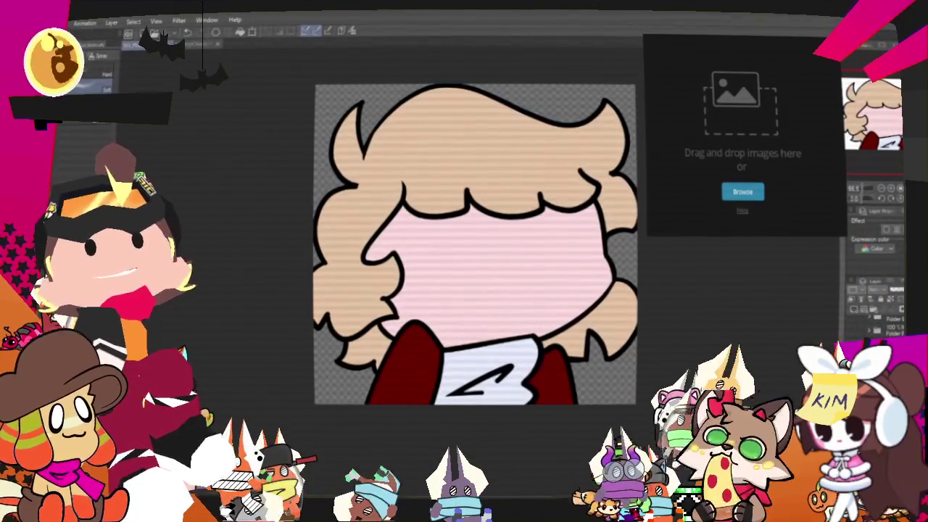
Load the grey-and-orange wolf reference sheet into the viewer and zoom in on the wolf heads
drag(750, 127, 751, 128)
scroll(738, 133, down, 3)
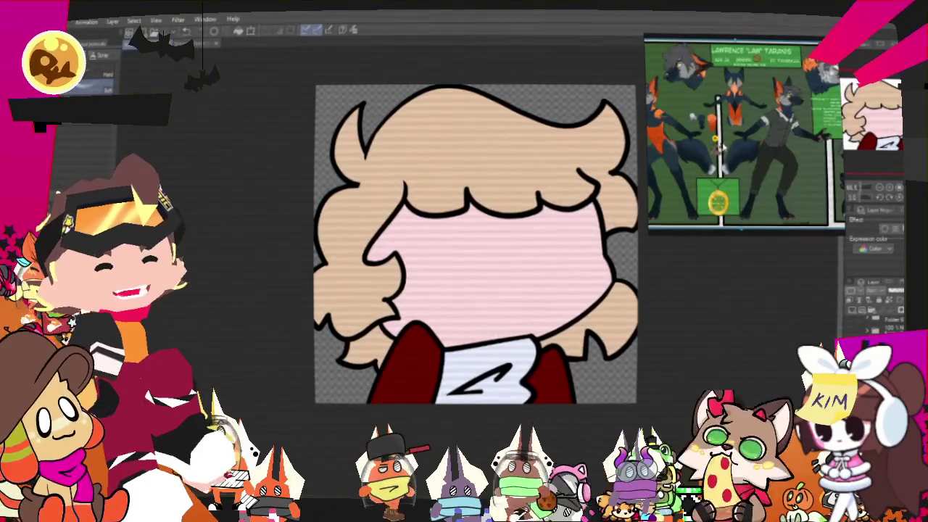
scroll(764, 156, down, 1)
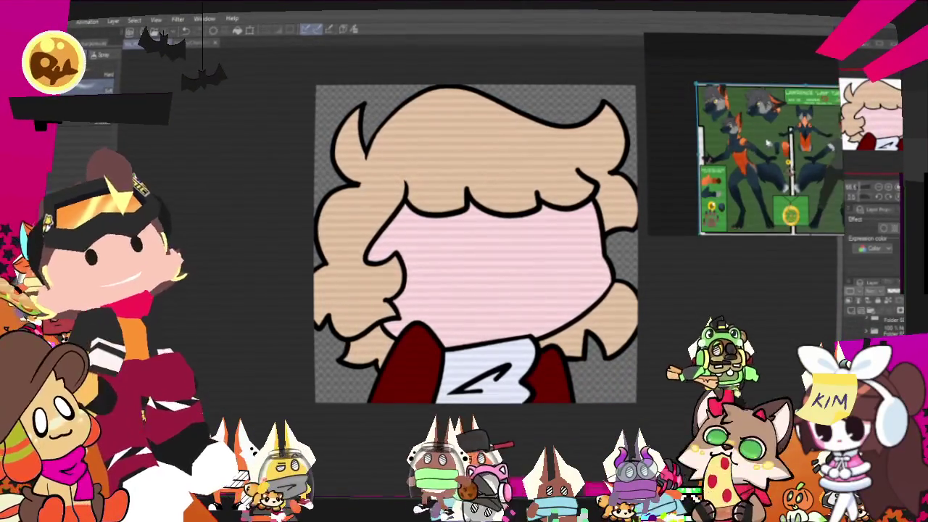
scroll(768, 156, down, 2)
scroll(740, 156, up, 3)
scroll(739, 156, up, 2)
scroll(740, 156, down, 2)
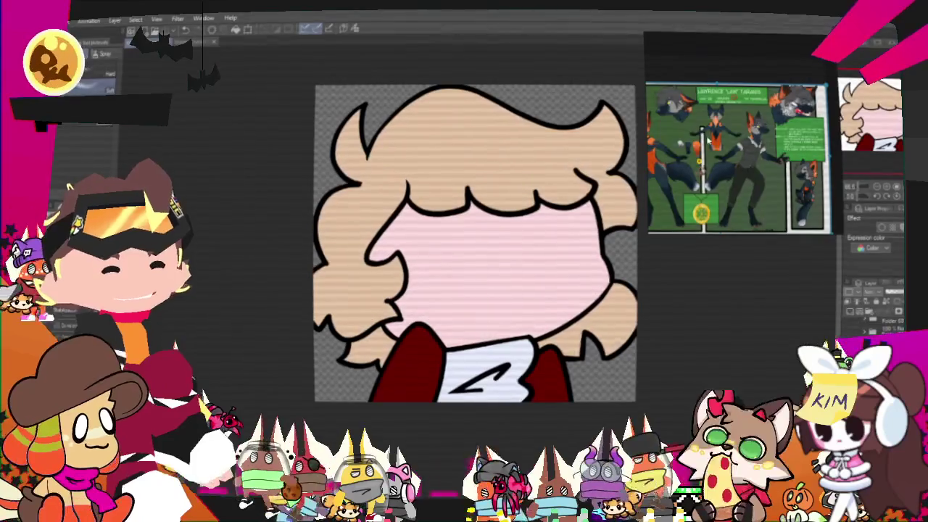
scroll(724, 145, up, 2)
scroll(680, 92, up, 2)
scroll(680, 92, up, 2)
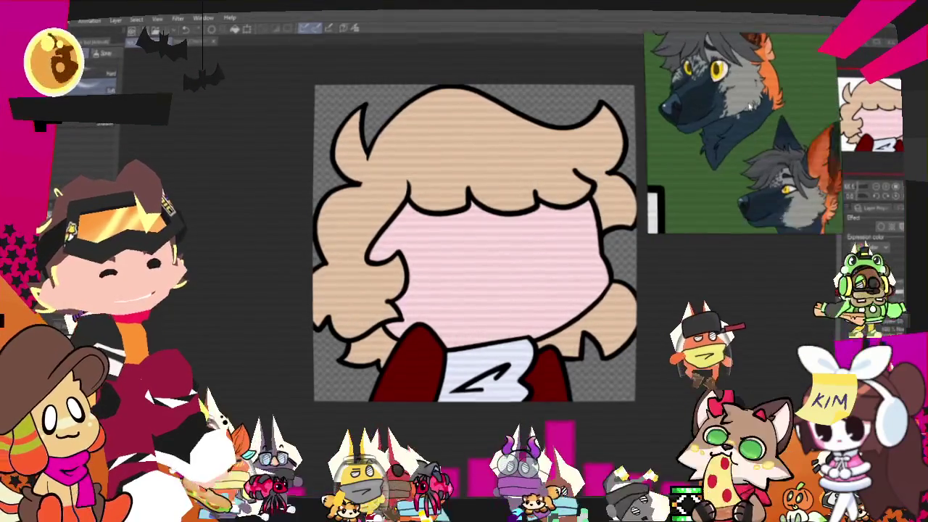
scroll(754, 138, down, 2)
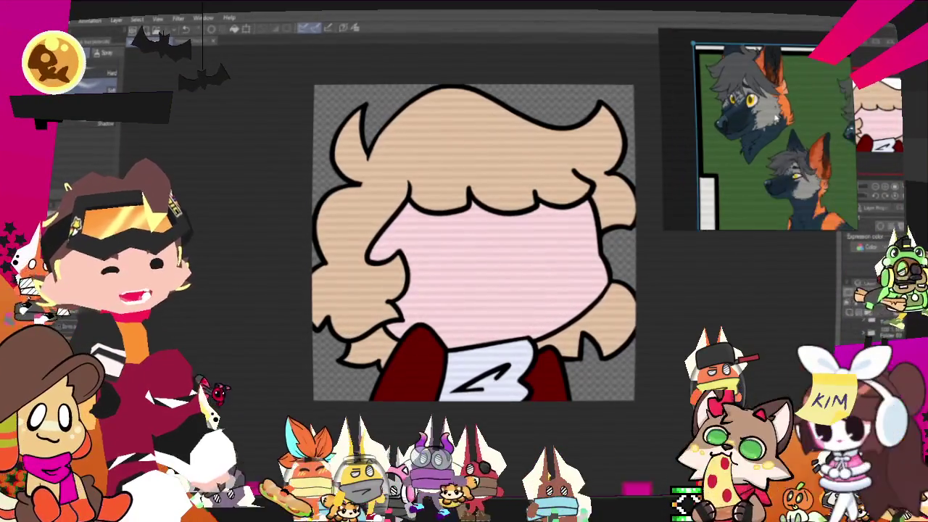
scroll(754, 137, up, 2)
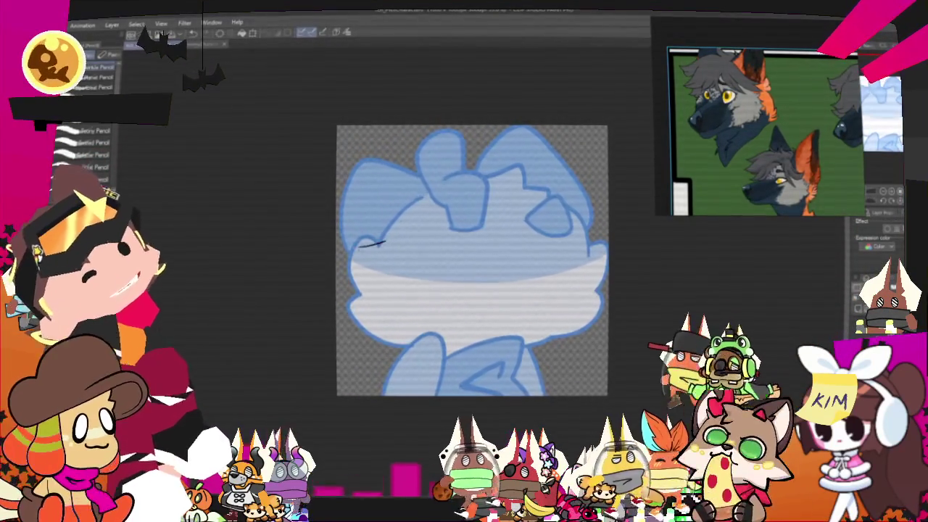
Extend a black sketch line down the wolf's head over the blue template
mouse_move(362, 279)
mouse_down()
mouse_move(354, 319)
mouse_move(417, 339)
mouse_up()
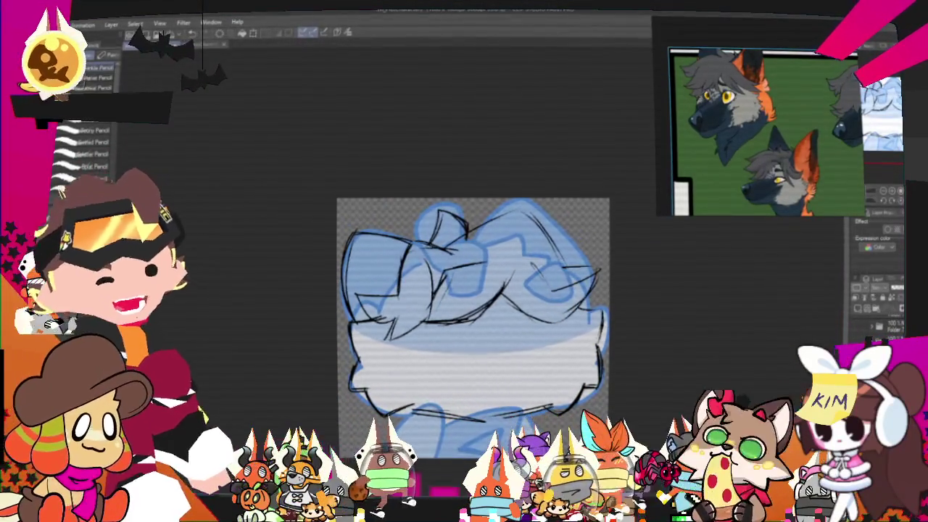
Sketch an arch over the head, then free-transform the upper-right strokes into a new shape
drag(477, 217, 542, 232)
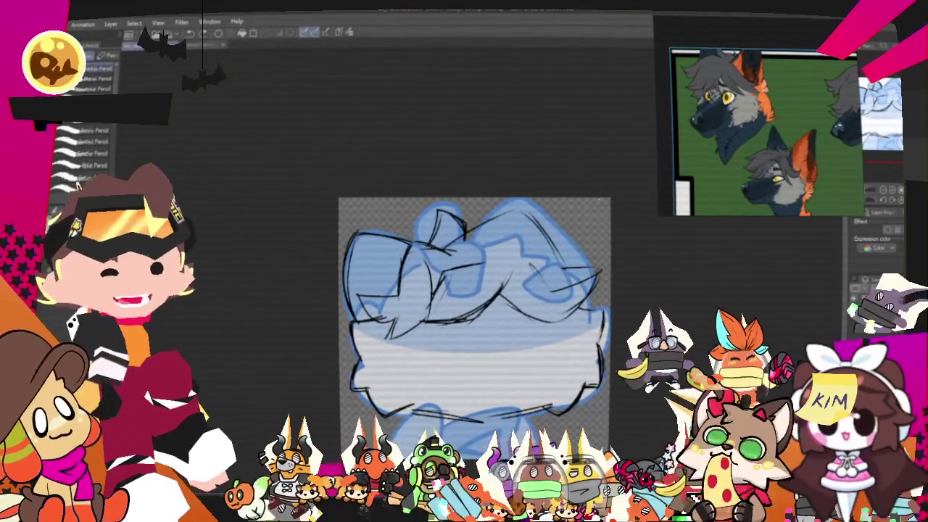
key(m)
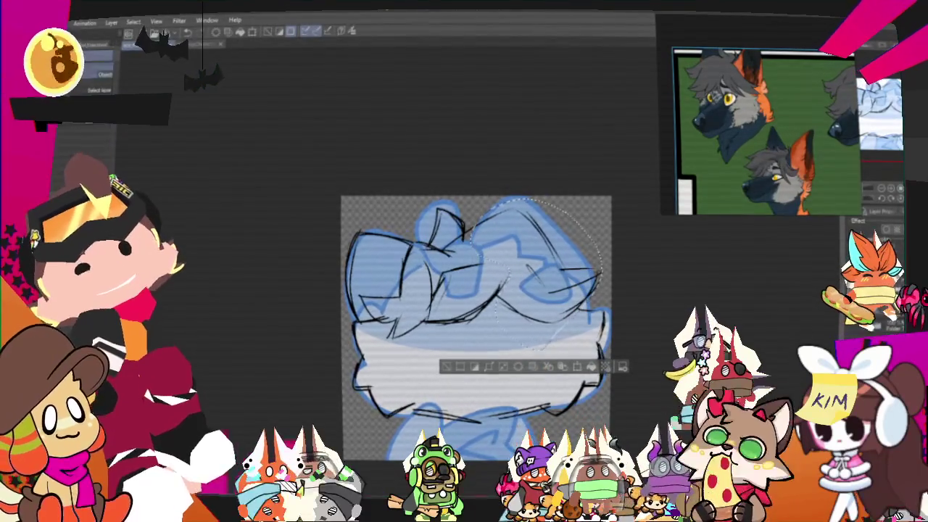
right_click(554, 273)
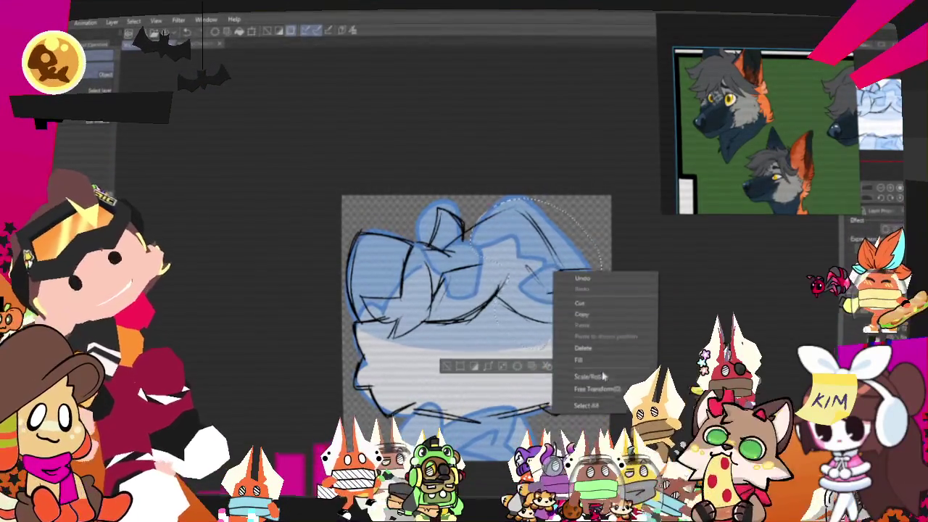
click(593, 390)
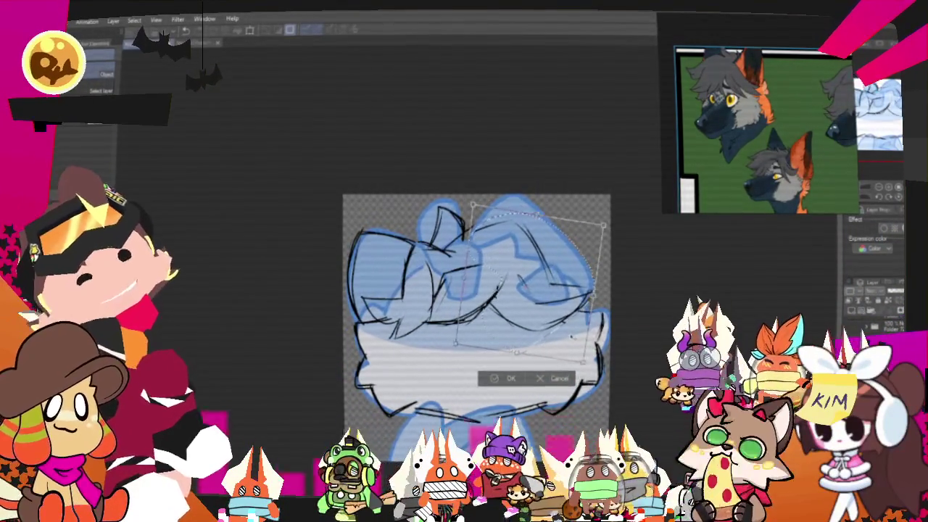
drag(562, 351, 569, 342)
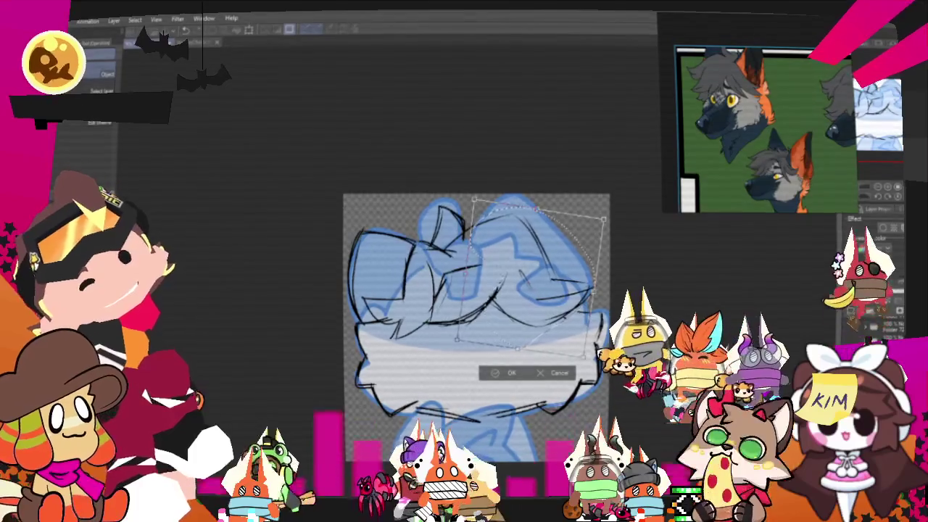
key(Return)
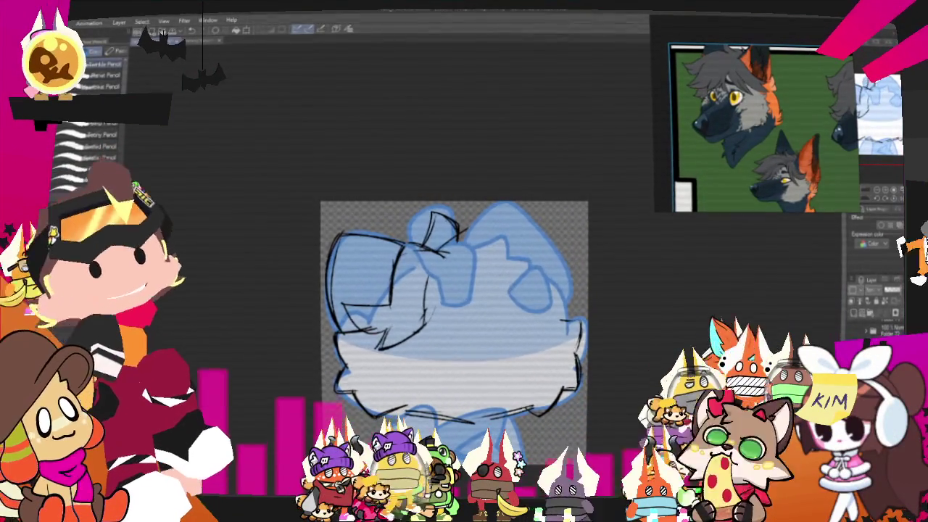
Sketch more hair lines at the top right, along the right side, and zigzag fur below
drag(467, 225, 561, 250)
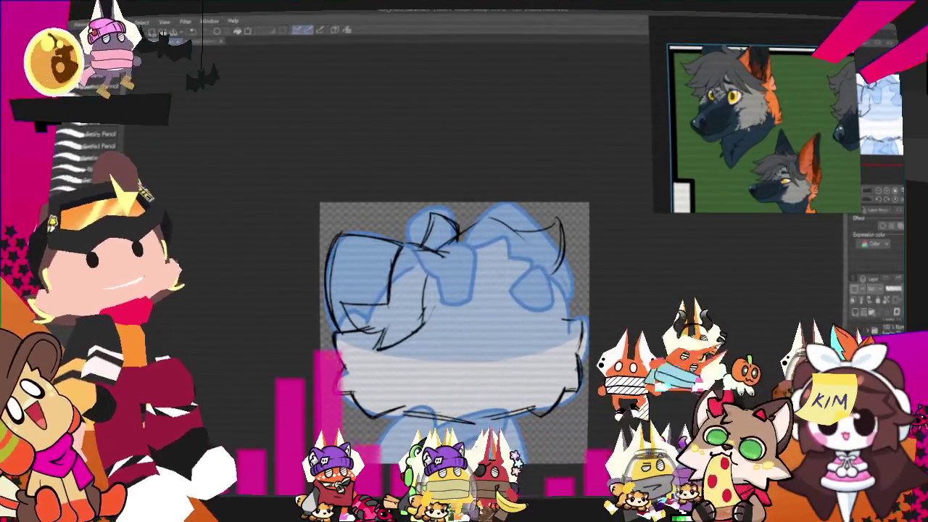
drag(487, 279, 500, 326)
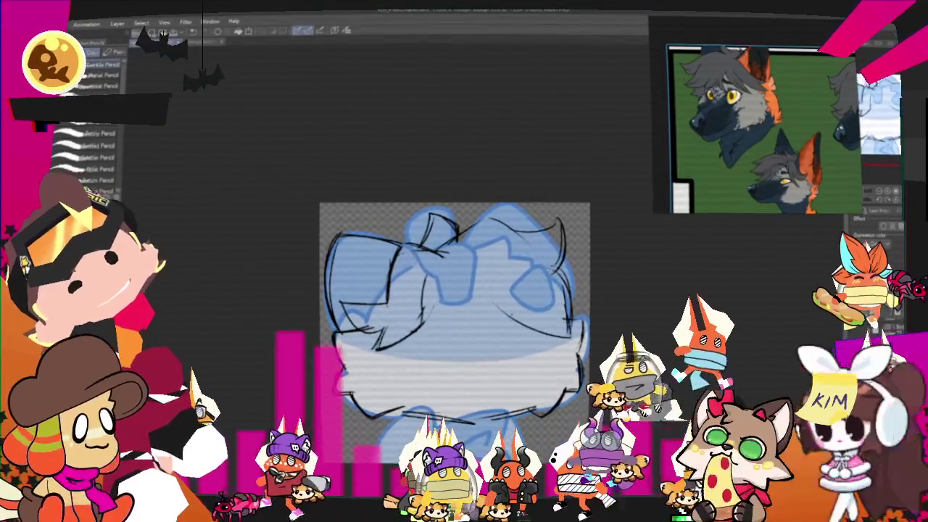
drag(444, 308, 497, 329)
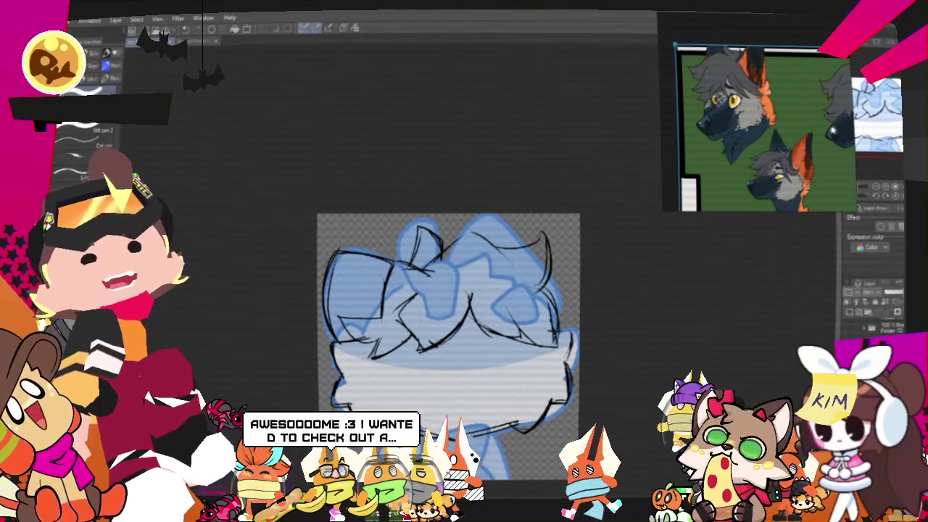
Reposition the view and finish transforming a selected area on the hair's right side
drag(449, 348, 438, 332)
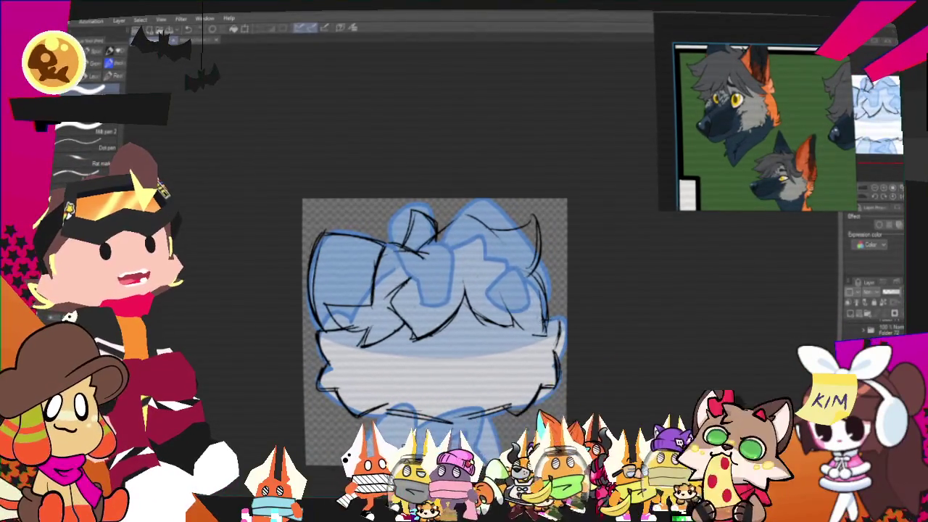
drag(610, 199, 594, 196)
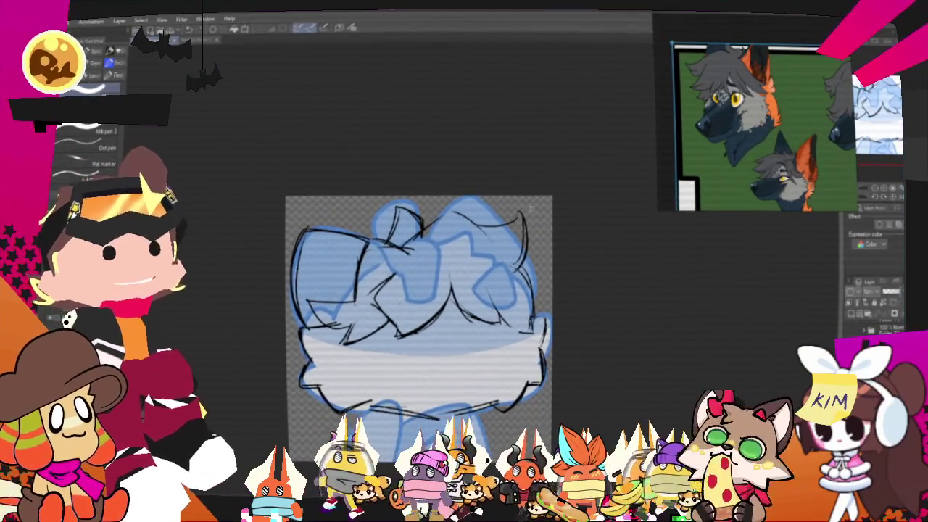
key(m)
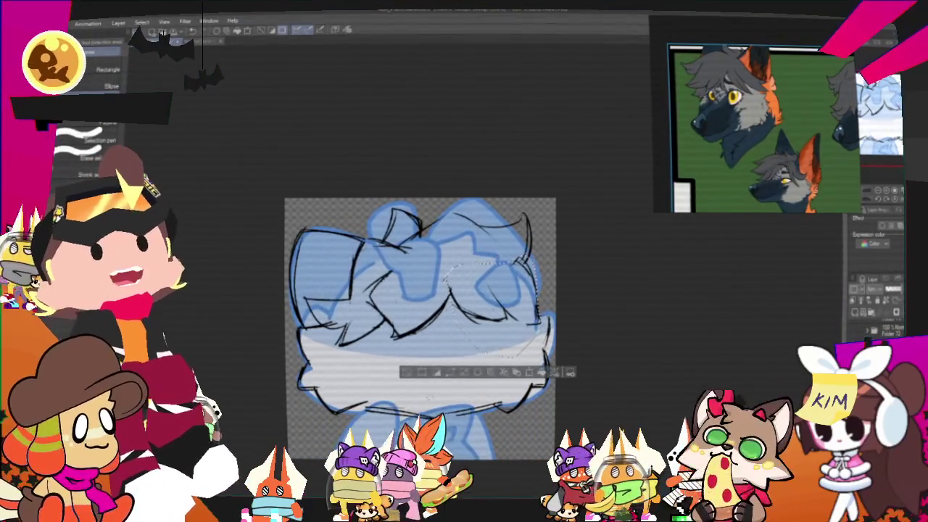
click(478, 381)
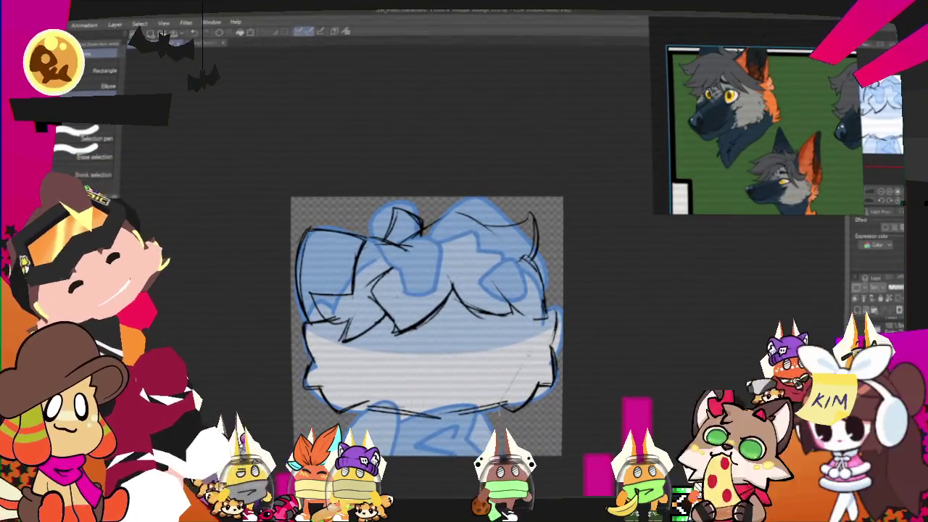
drag(563, 301, 558, 433)
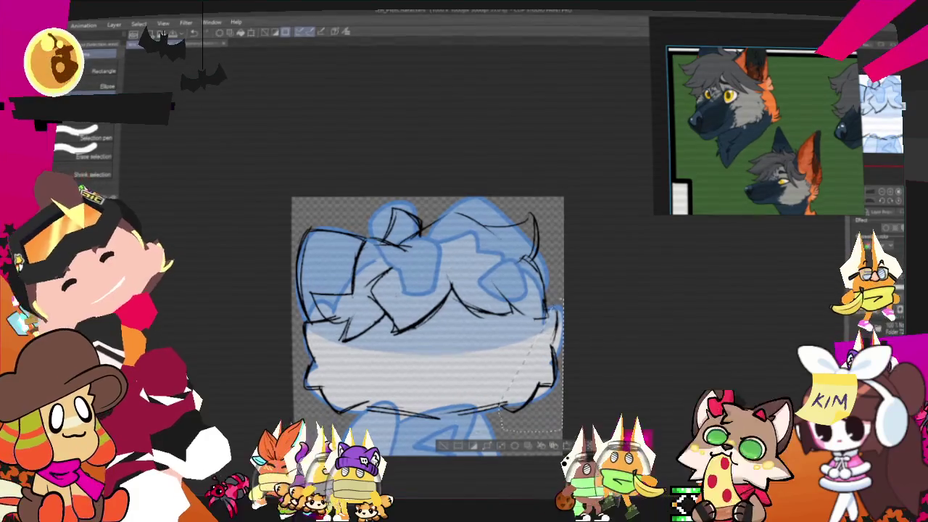
click(444, 447)
key(p)
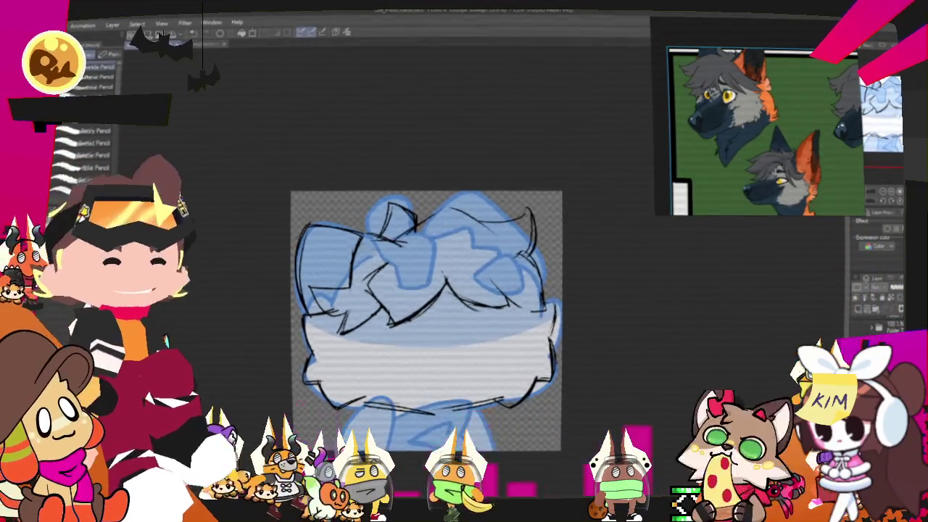
drag(455, 219, 475, 192)
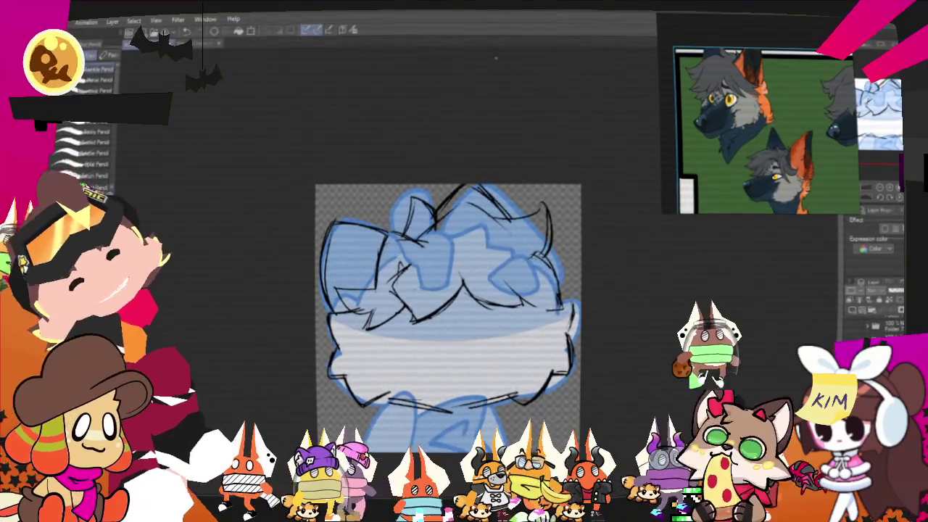
key(m)
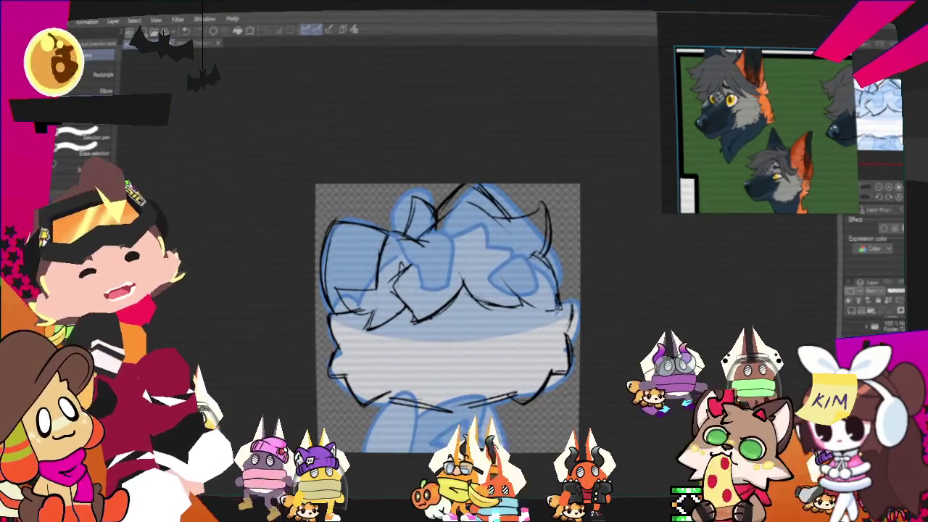
Select the upper-right sketch and shift and tilt it left with Free Transform
drag(536, 206, 562, 304)
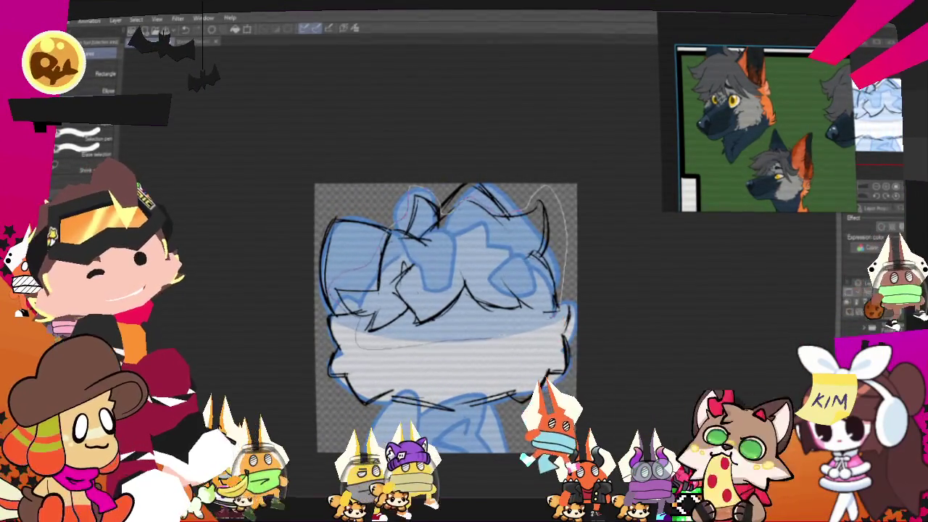
key(o)
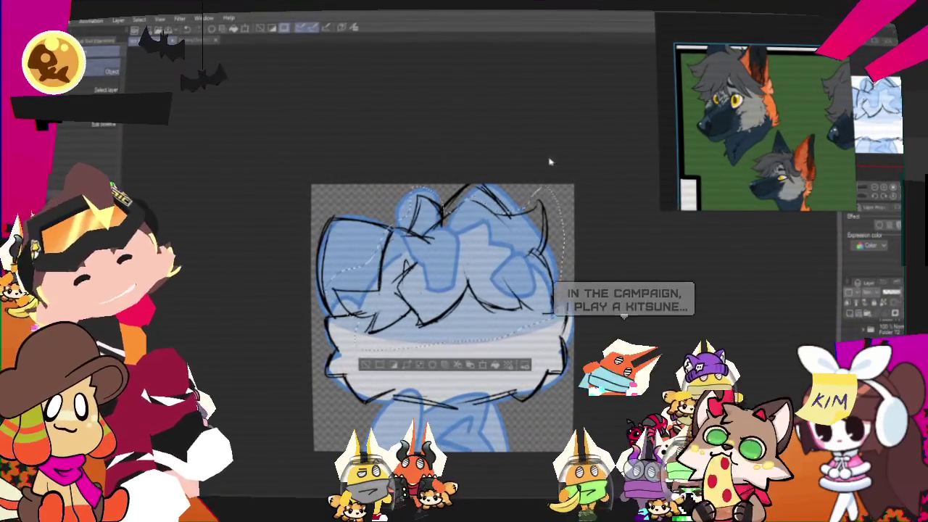
drag(543, 166, 521, 163)
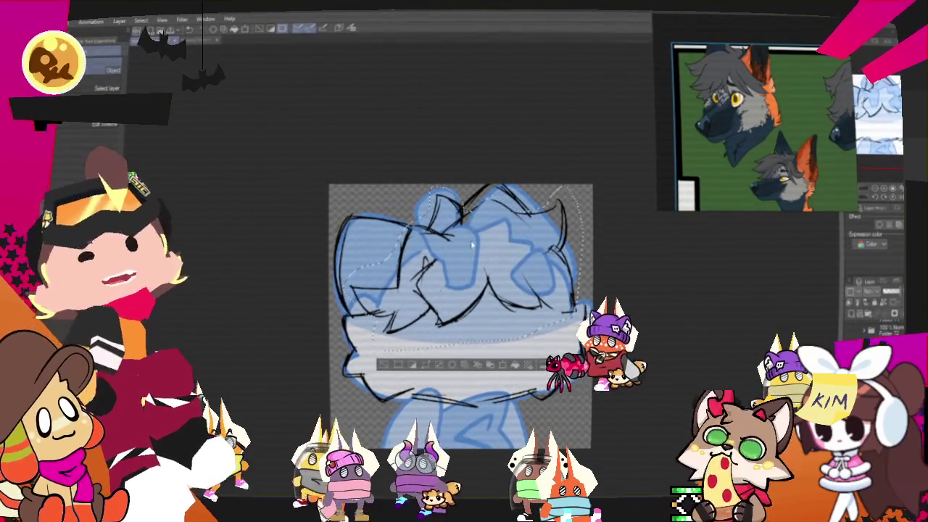
right_click(501, 289)
click(537, 401)
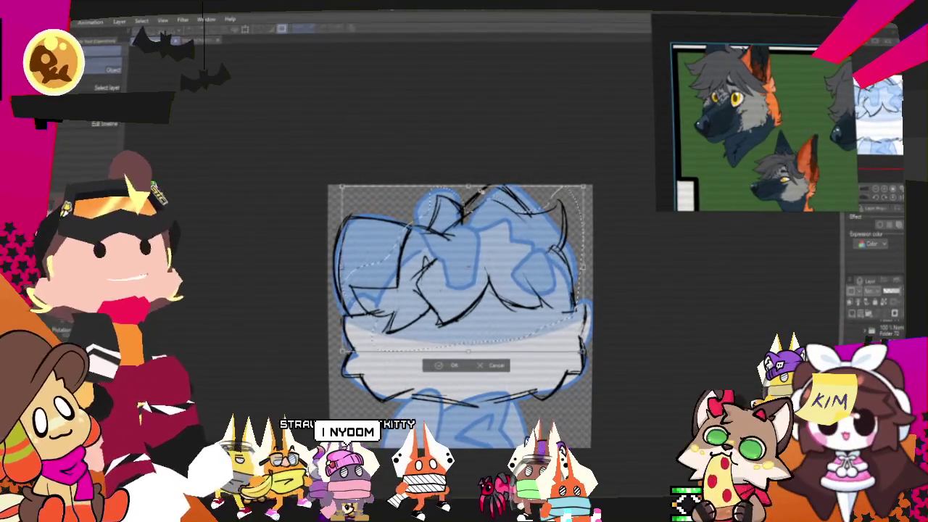
drag(468, 268, 460, 270)
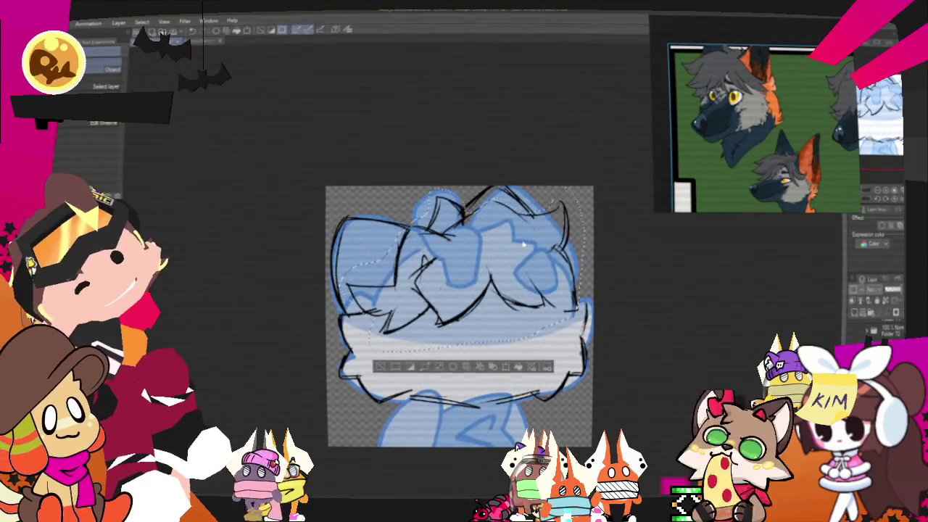
Refine and confirm the free transform of the upper-right sketch portion
right_click(561, 233)
click(611, 357)
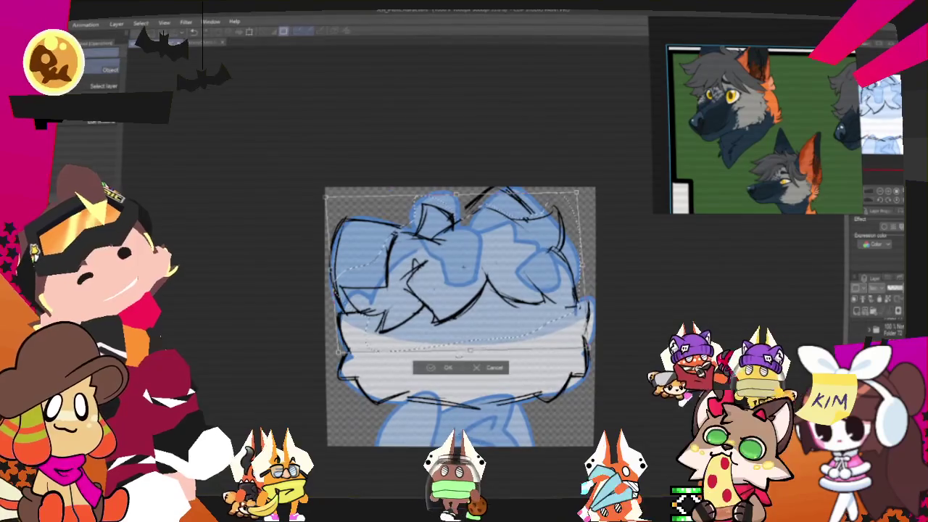
click(441, 367)
key(p)
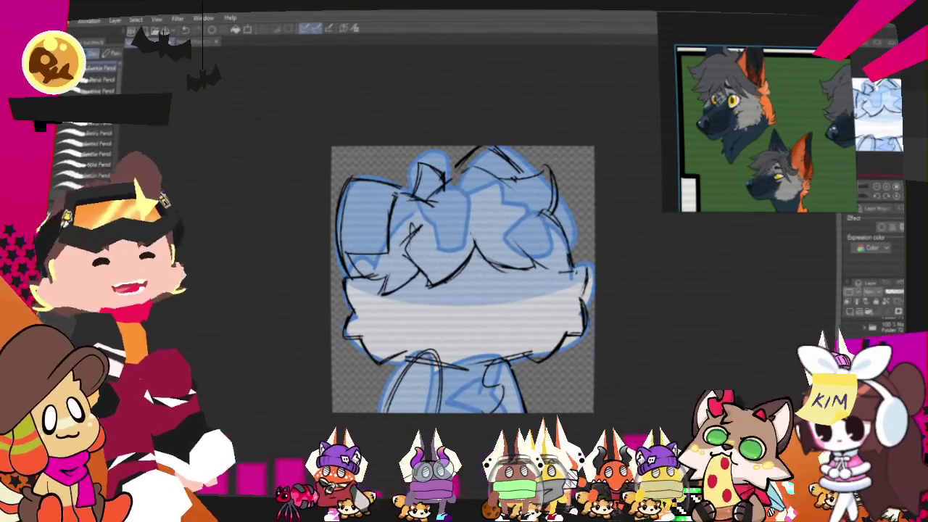
drag(462, 279, 454, 332)
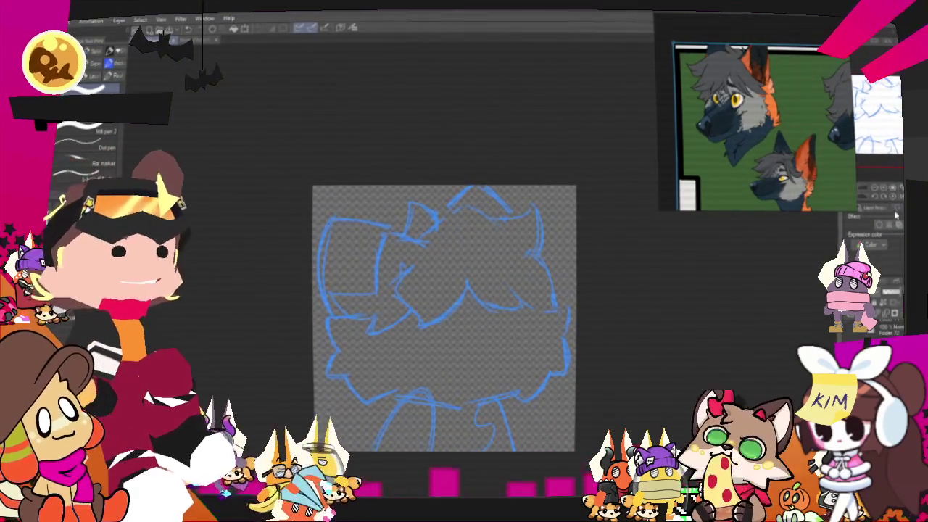
Ink a curved right fur tuft and a longer fur stroke sweeping left in bold black
scroll(588, 244, up, 2)
scroll(593, 235, up, 2)
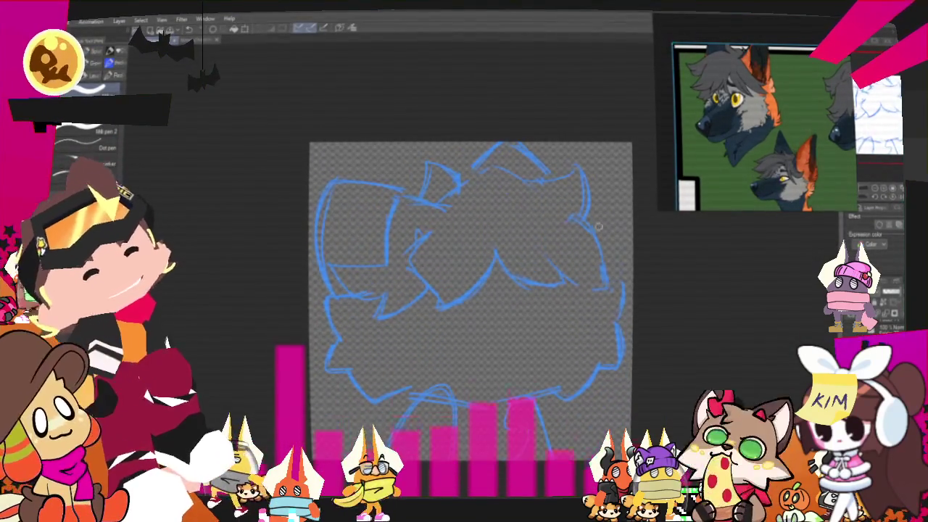
mouse_move(573, 211)
mouse_down()
mouse_move(613, 276)
mouse_move(549, 262)
mouse_up()
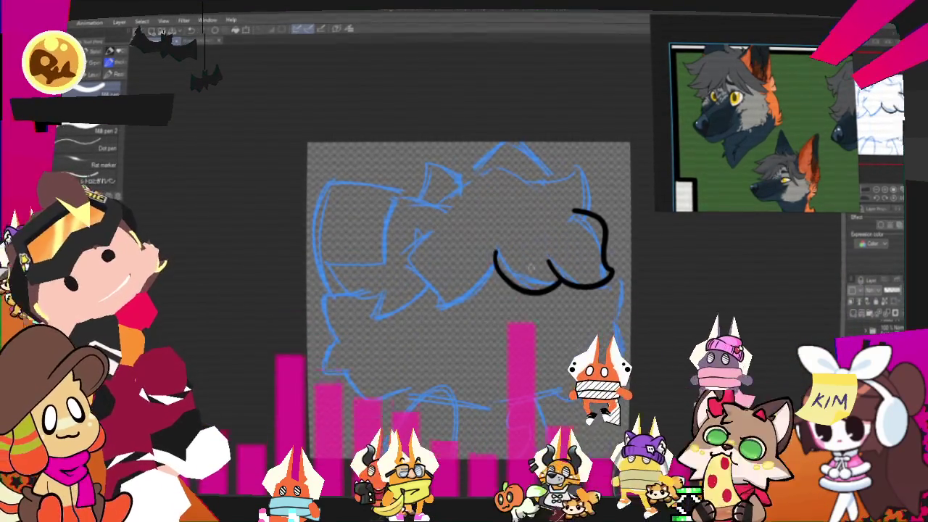
drag(551, 265, 497, 255)
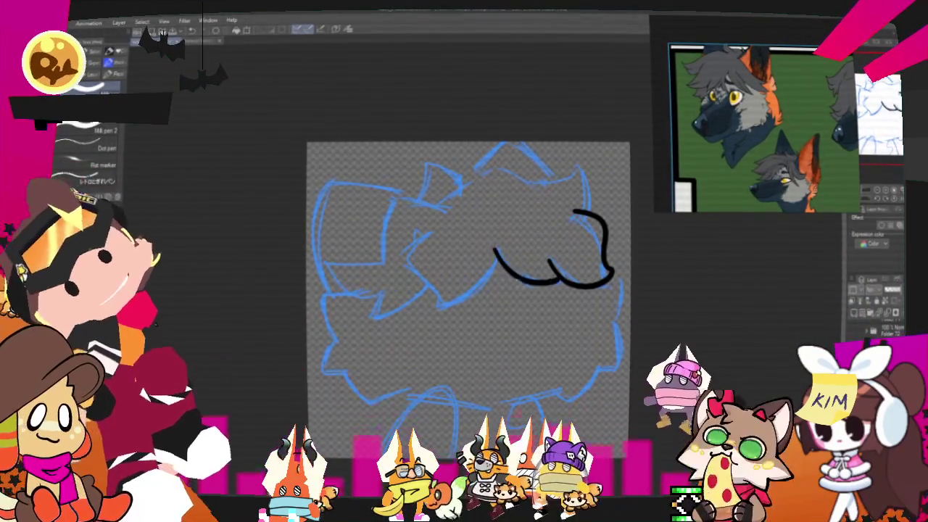
key(ctrl+z)
mouse_move(550, 265)
mouse_down()
mouse_move(497, 256)
mouse_move(464, 295)
mouse_up()
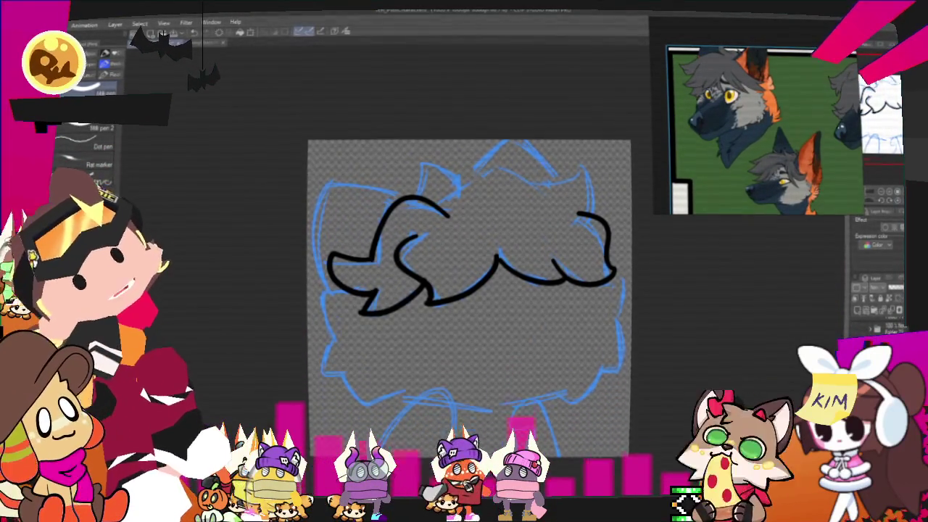
scroll(469, 290, up, 2)
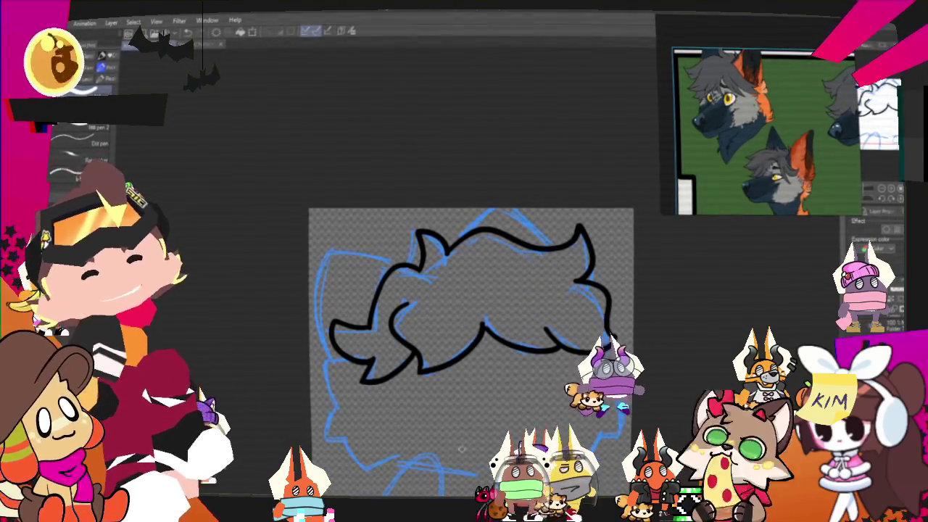
scroll(471, 319, down, 2)
scroll(456, 275, down, 2)
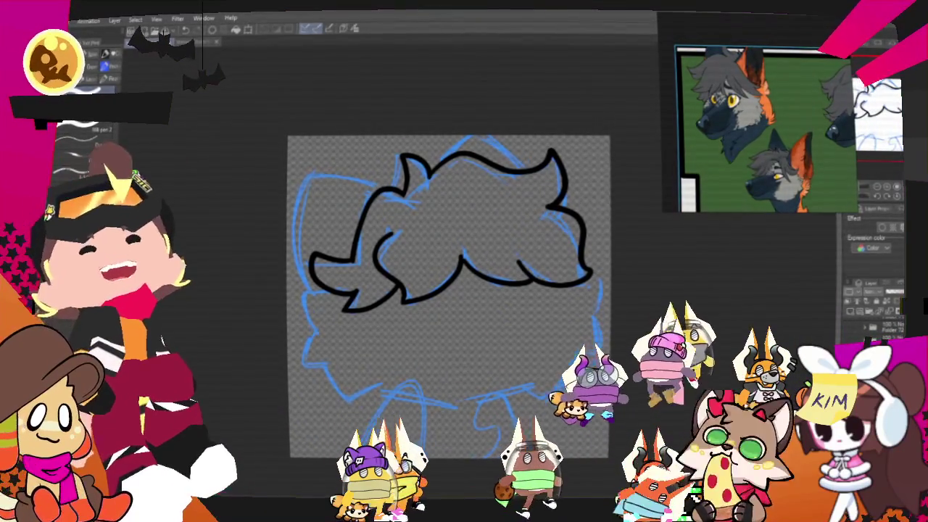
scroll(449, 298, down, 3)
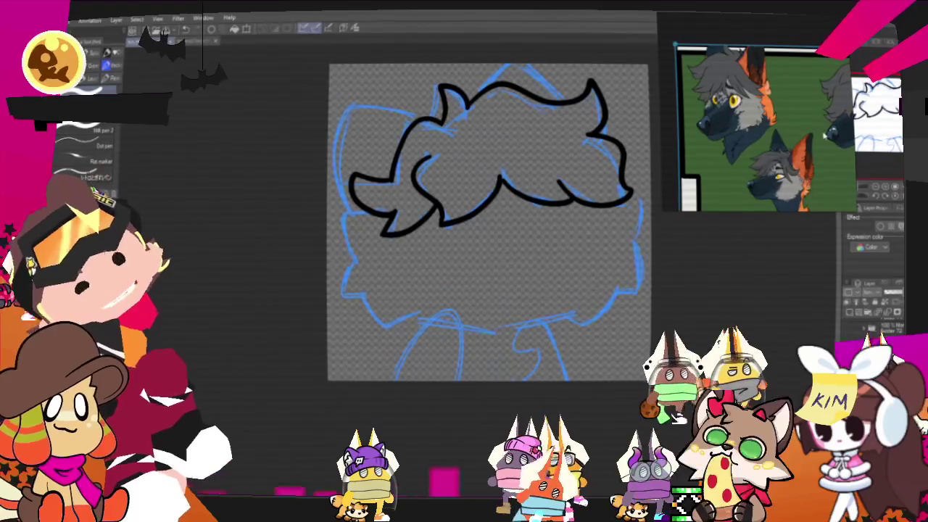
Ink the neck arch, a small fur tuft beside it, and extend the lower-left neck line
drag(463, 348, 398, 374)
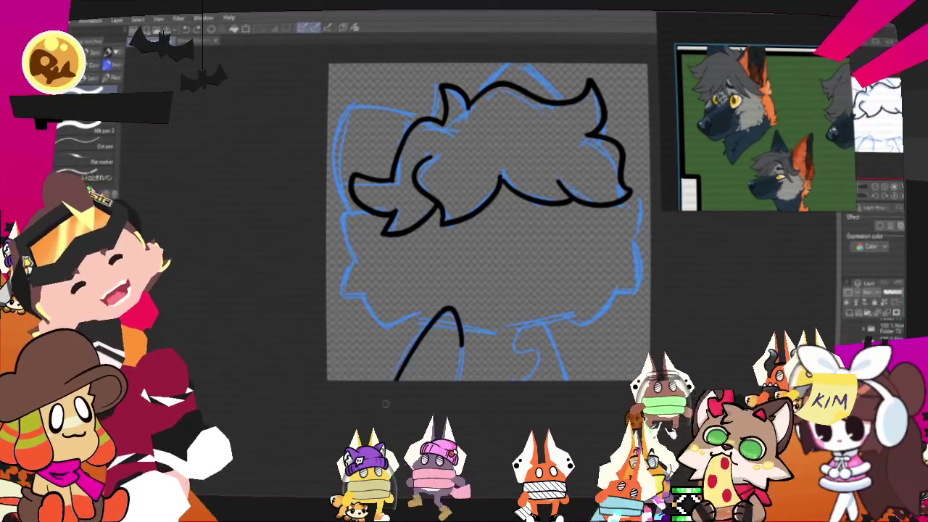
key(ctrl+z)
key(ctrl+z)
drag(473, 345, 396, 377)
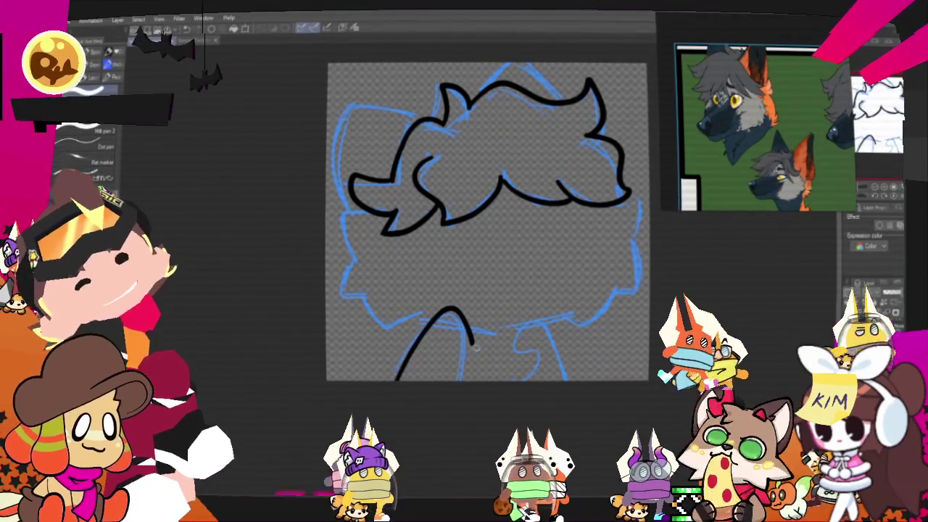
drag(516, 335, 532, 377)
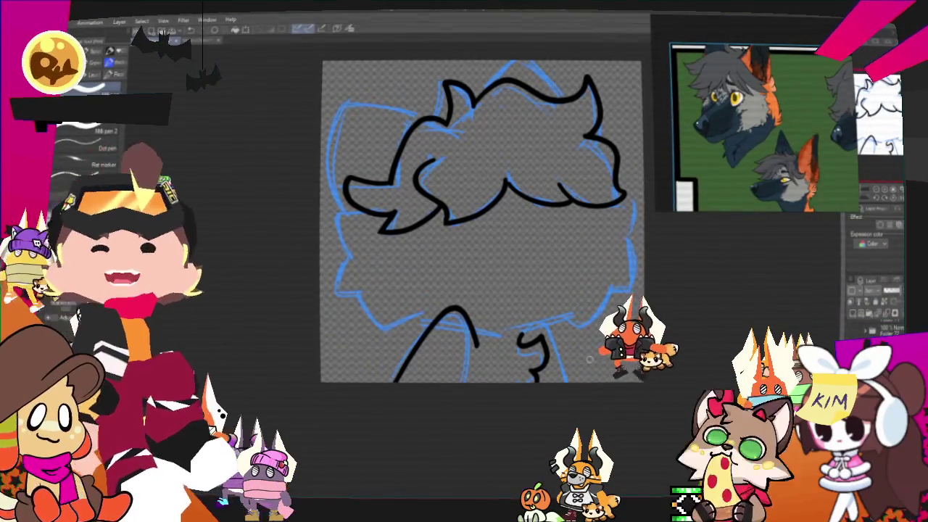
drag(590, 358, 572, 382)
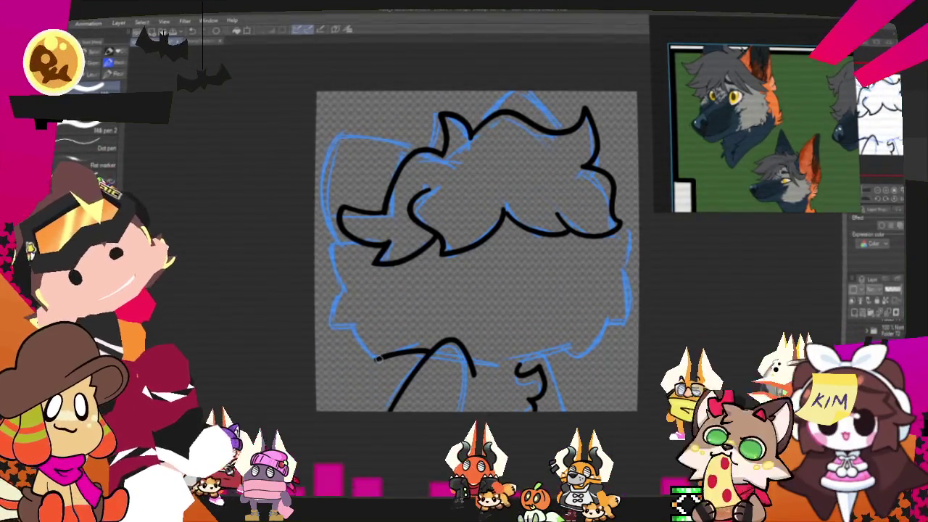
mouse_move(362, 325)
mouse_down()
mouse_move(334, 327)
mouse_move(335, 245)
mouse_up()
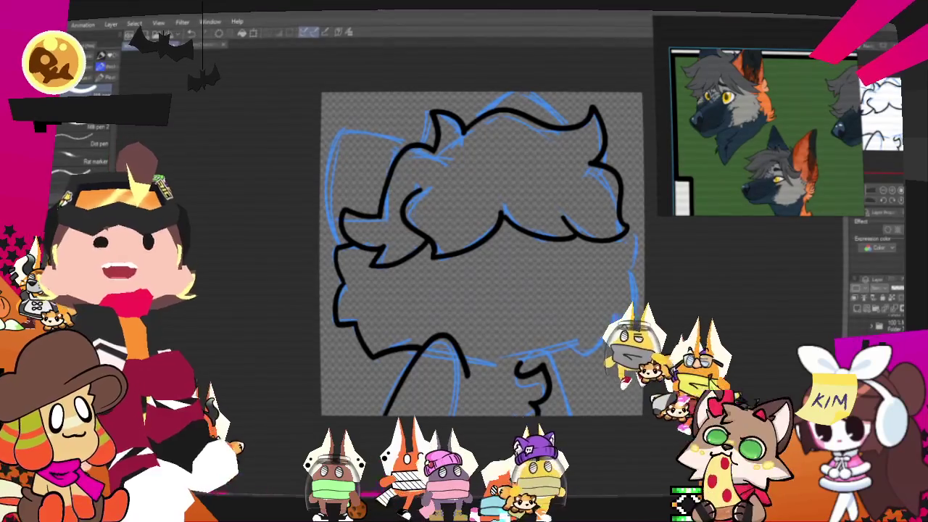
key(alt+Tab)
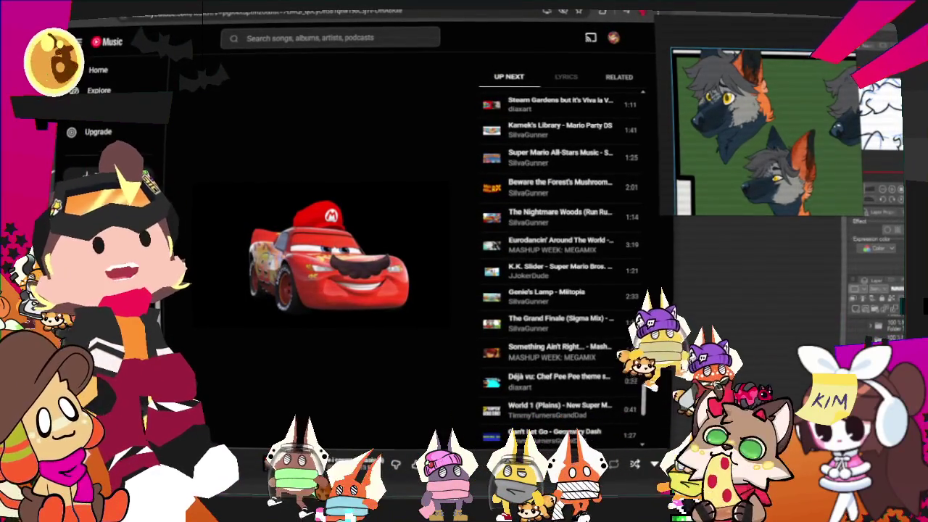
key(alt+Tab)
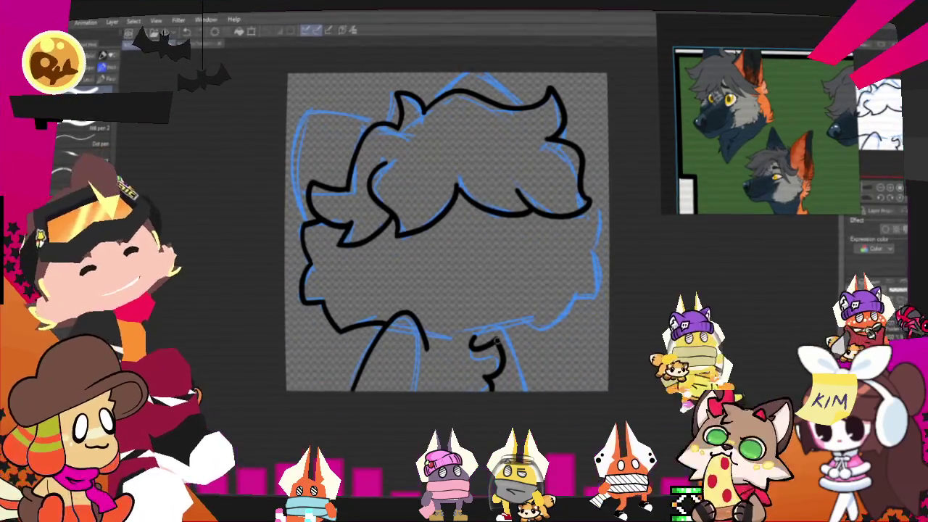
Ink one smooth chin line and join it to the neck curve
drag(455, 338, 525, 317)
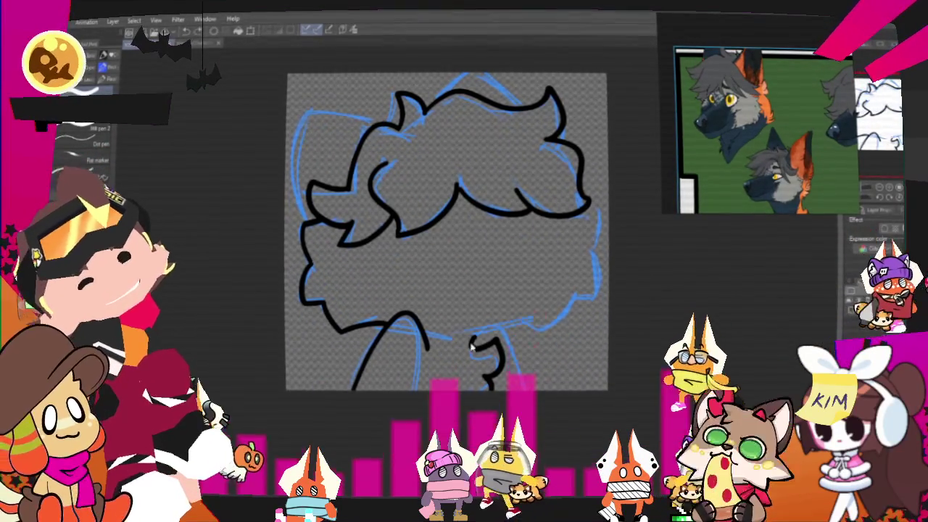
drag(435, 335, 533, 319)
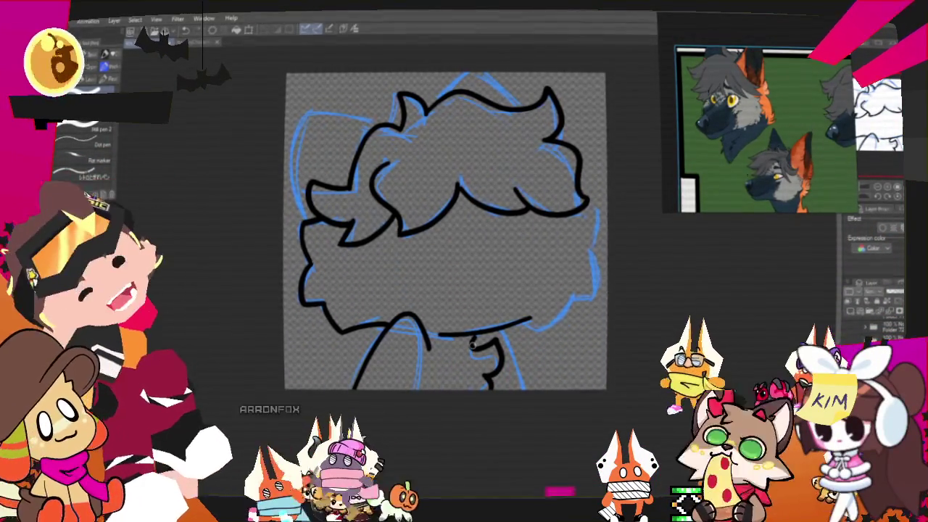
drag(467, 336, 475, 346)
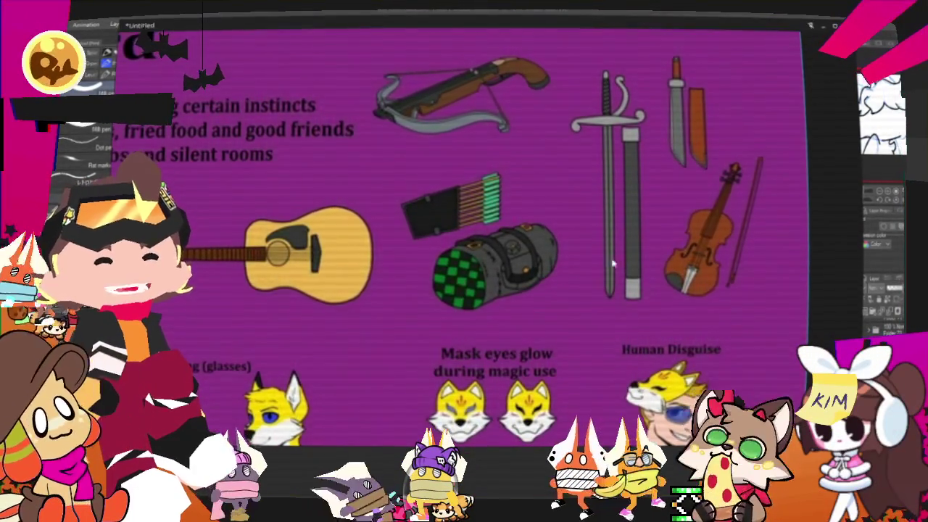
Zoom out of the purple kitsune bard reference sheet
scroll(527, 254, down, 5)
scroll(527, 254, down, 3)
scroll(527, 254, up, 2)
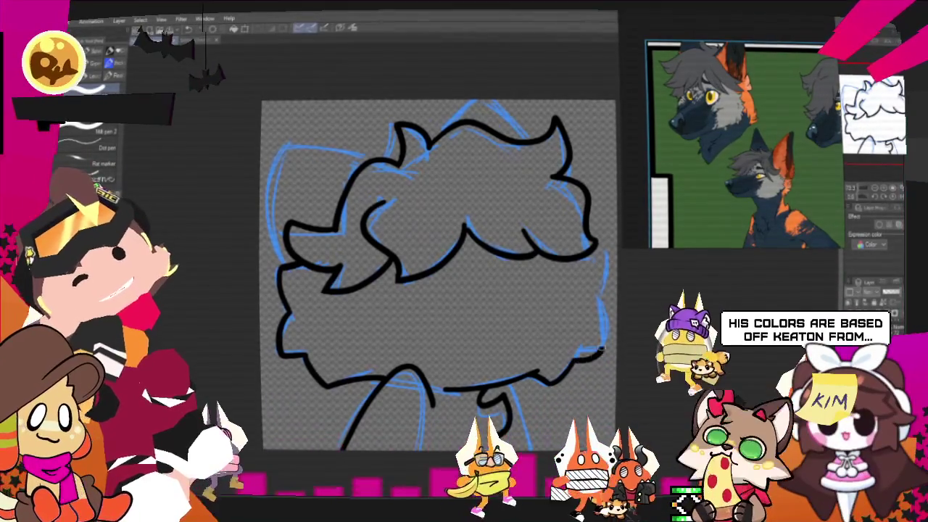
Ink the right side and lower right fluff of the wolf's head outline in black over the sketch
drag(588, 304, 600, 353)
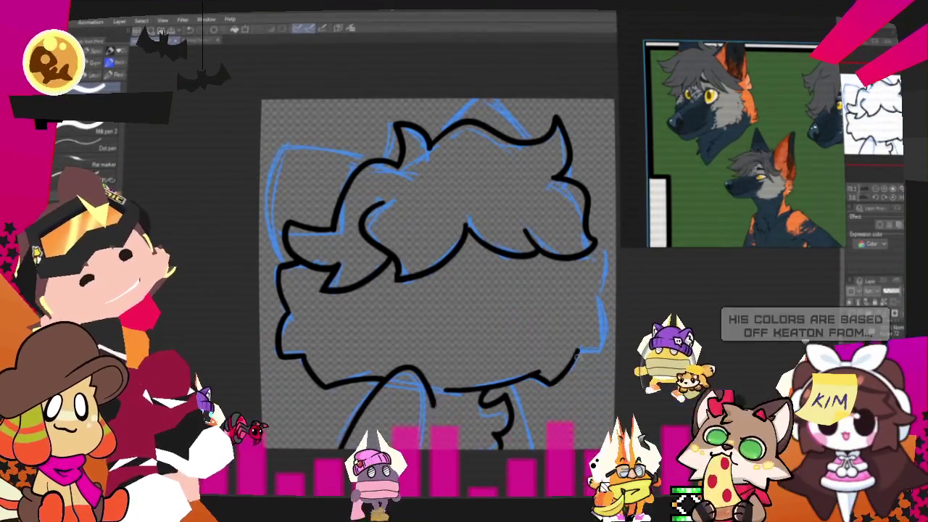
drag(549, 377, 585, 351)
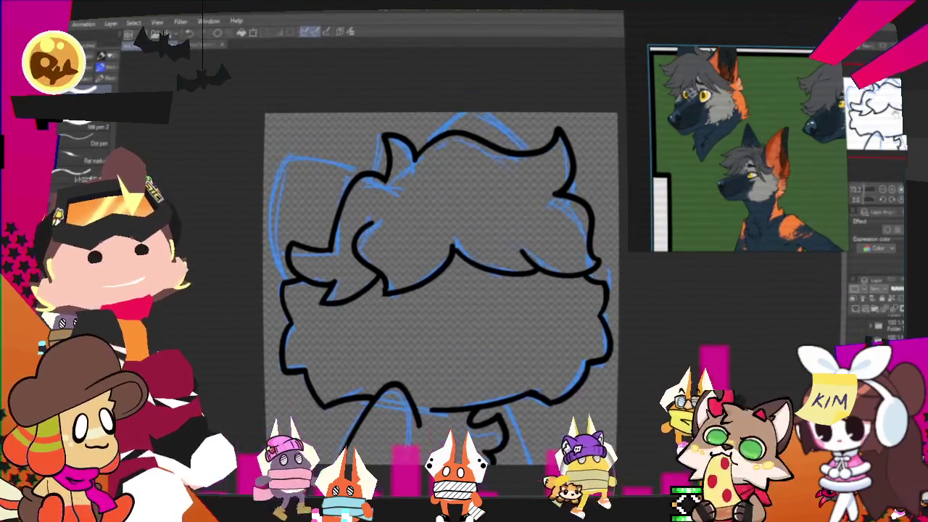
drag(442, 276, 435, 305)
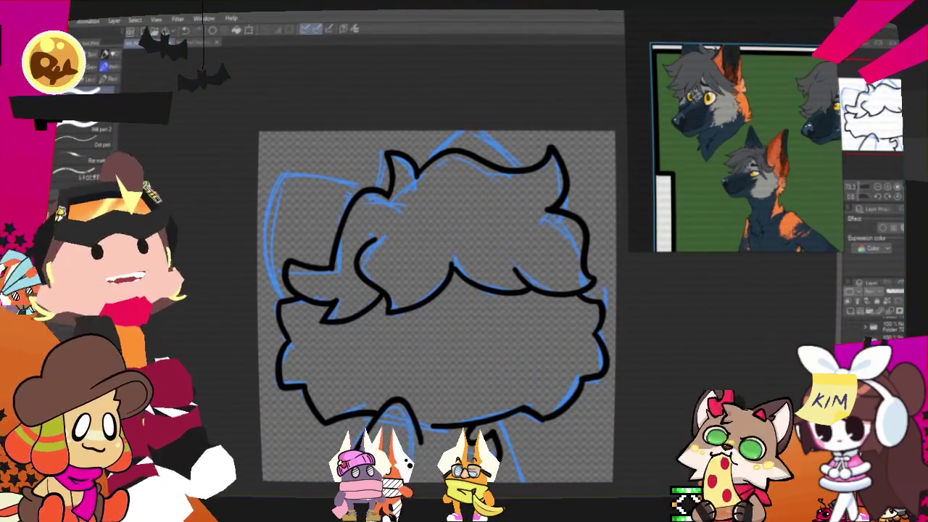
drag(435, 304, 500, 362)
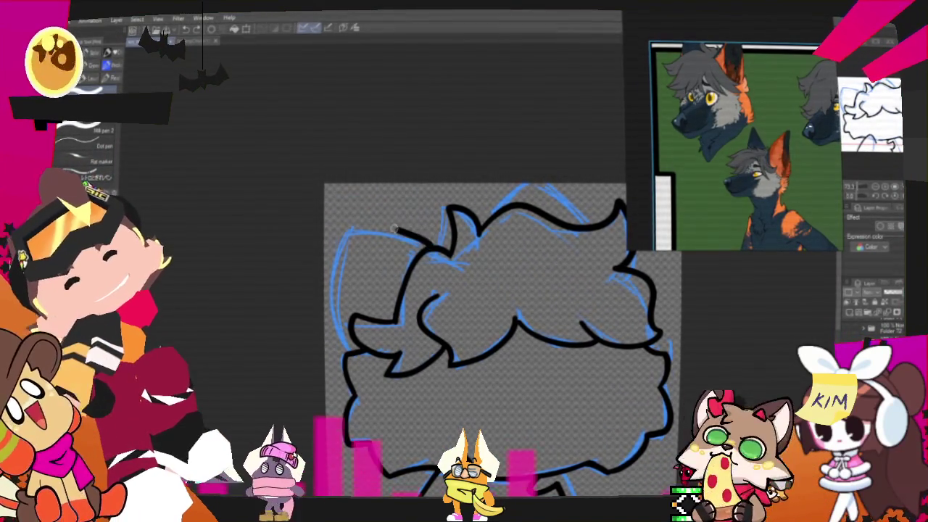
Try several black strokes for the upper-left ear and left head edge, undoing each attempt
key(ctrl+z)
drag(323, 204, 435, 241)
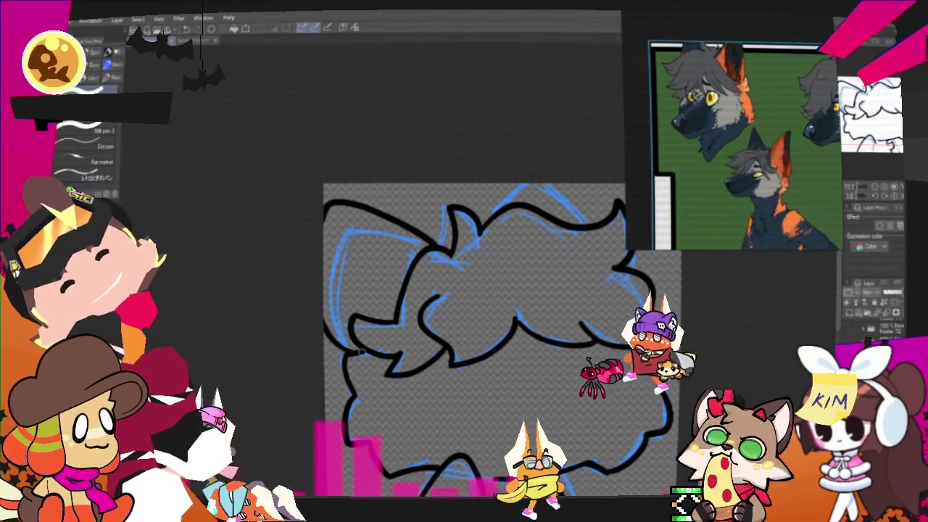
key(ctrl+z)
drag(410, 227, 437, 245)
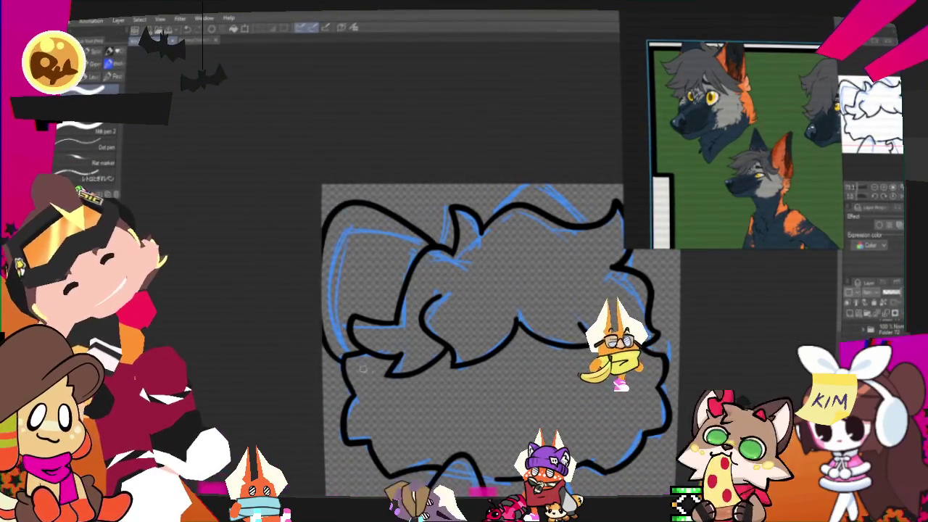
drag(361, 204, 326, 326)
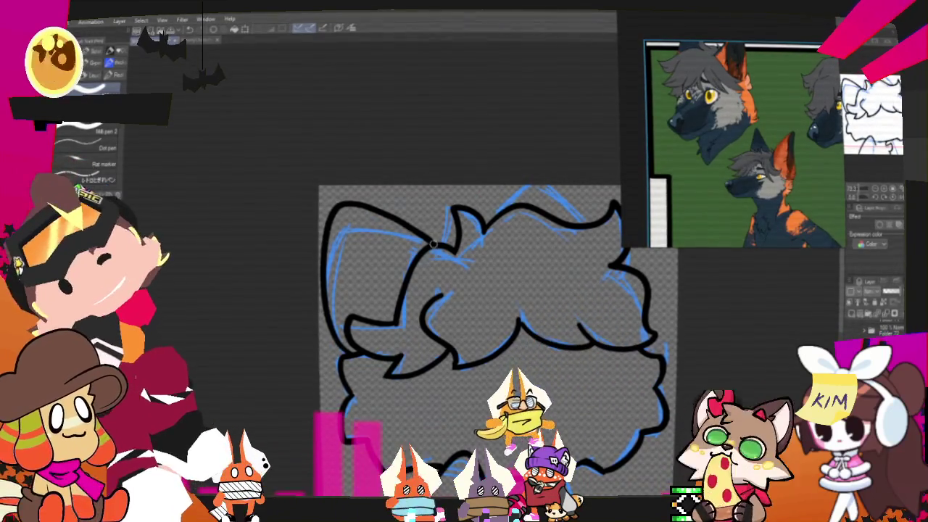
key(ctrl+z)
key(ctrl+z)
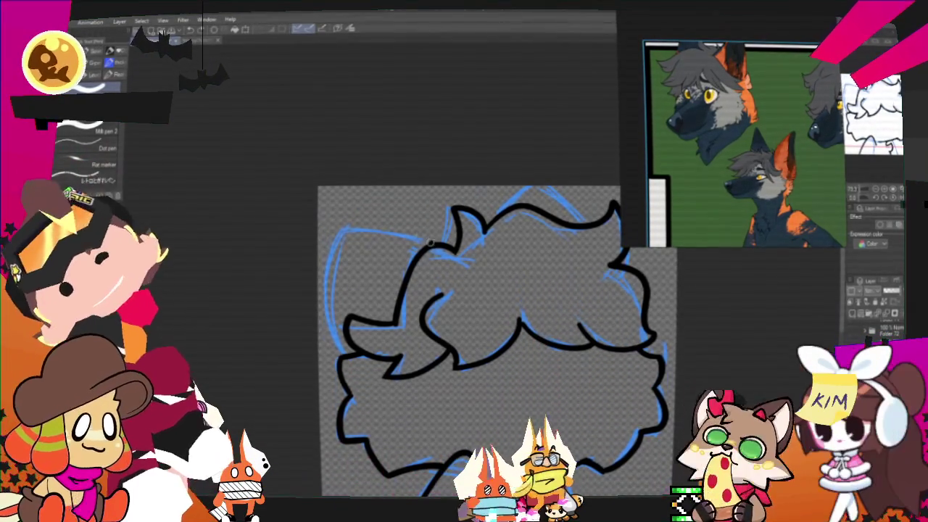
key(ctrl+z)
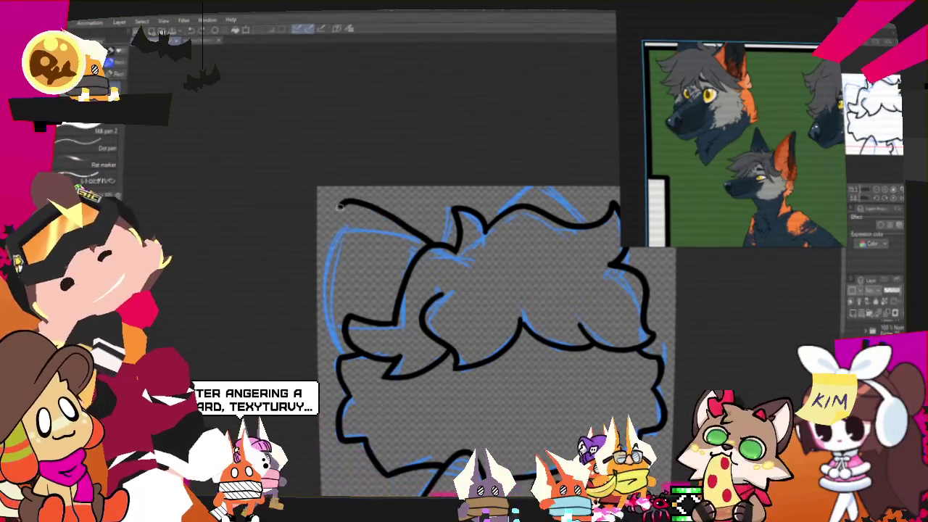
Redraw the upper-left ear outline as a single stroke ending in a small hook
drag(323, 212, 420, 244)
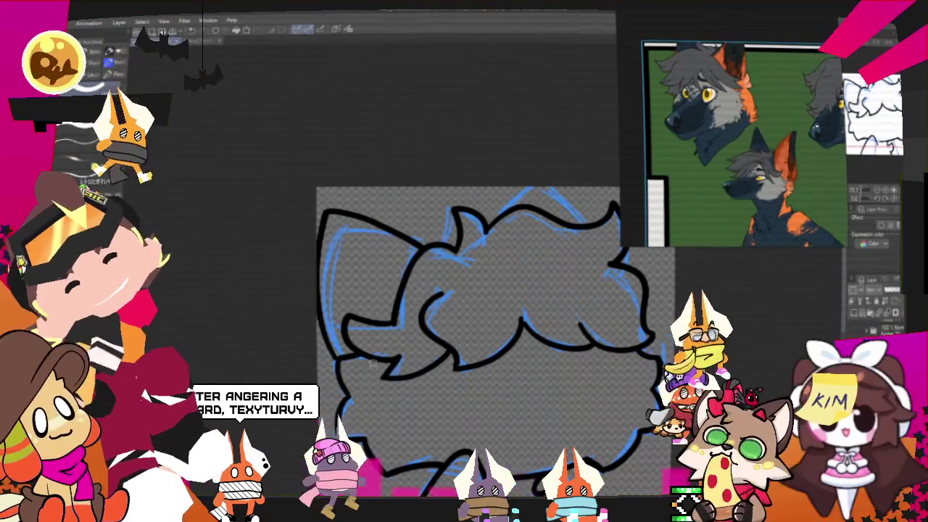
key(ctrl+z)
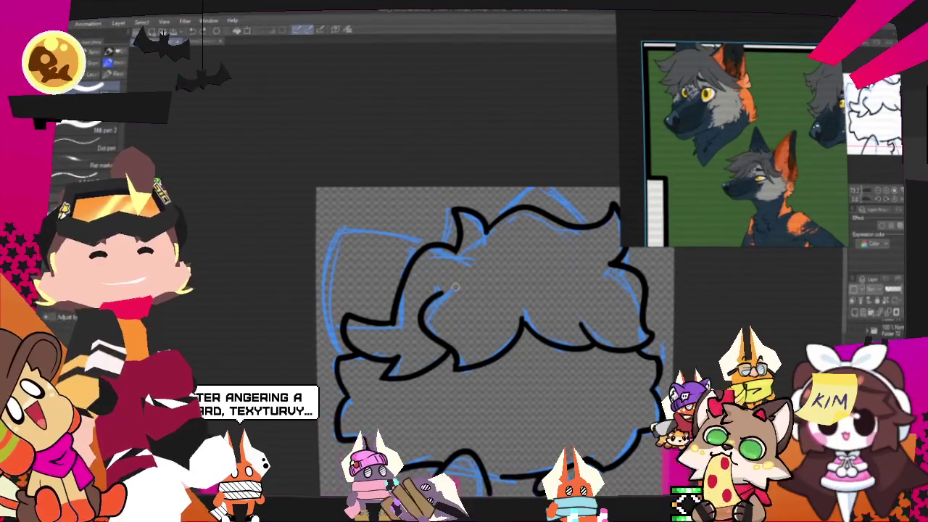
drag(341, 210, 324, 312)
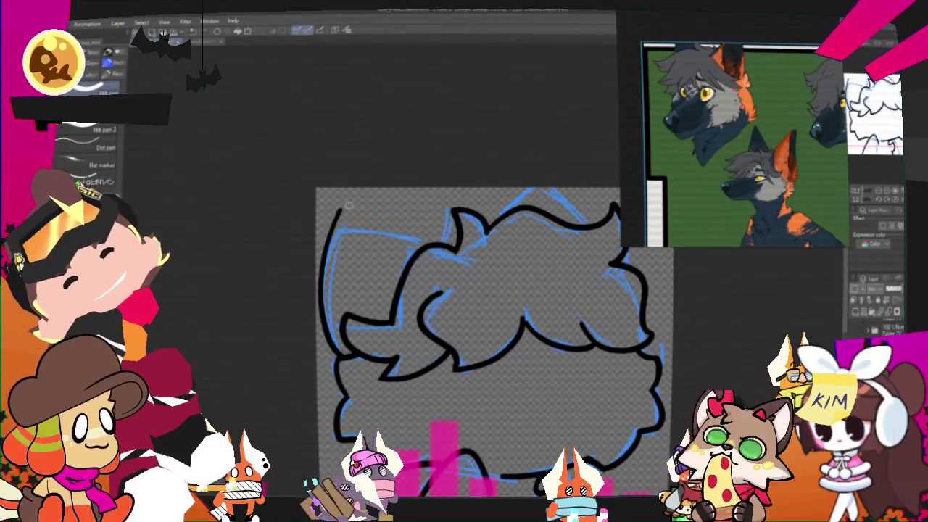
key(ctrl+z)
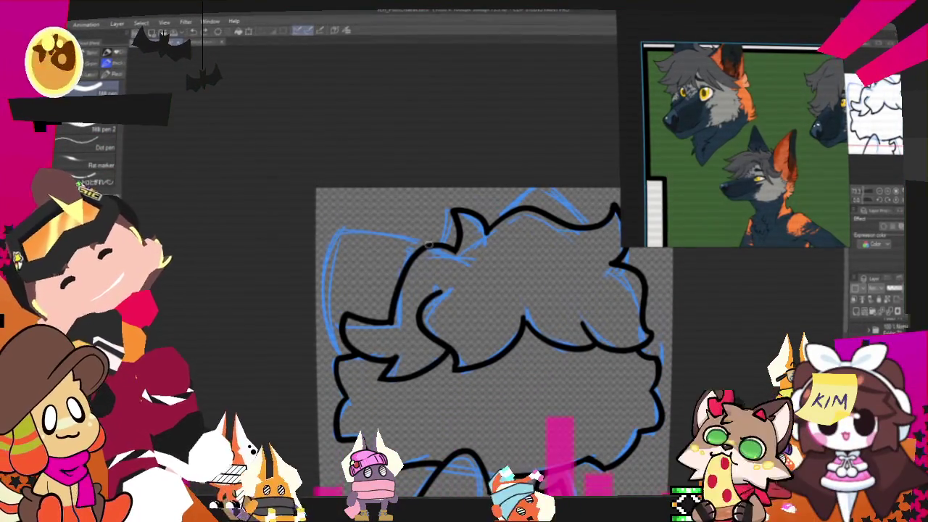
key(ctrl+z)
drag(428, 239, 361, 214)
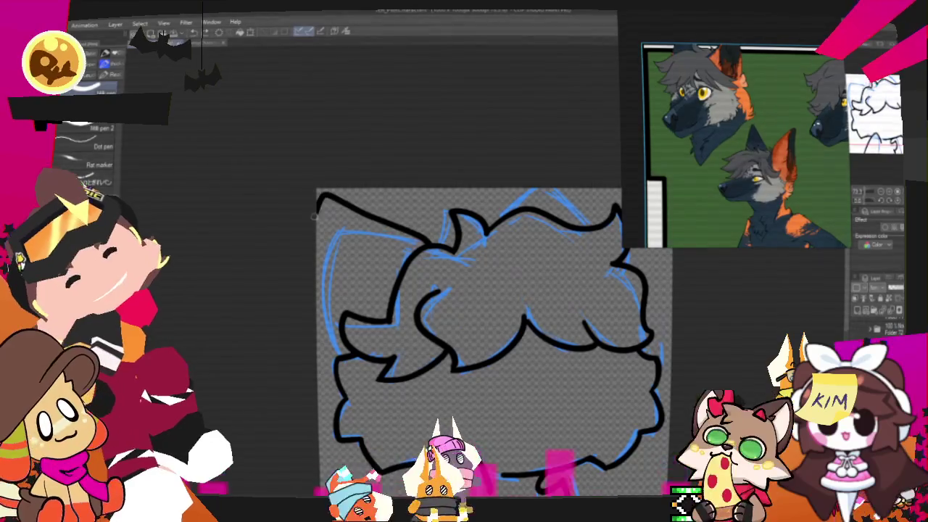
key(ctrl+z)
drag(428, 239, 328, 206)
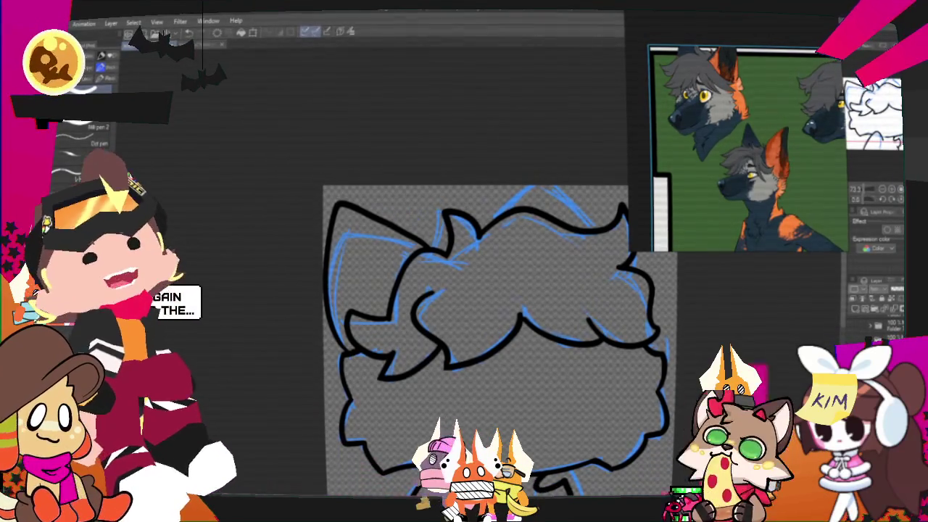
Add a short black stroke at the top right of the wolf's head, redrawing it once
key(ctrl+plus)
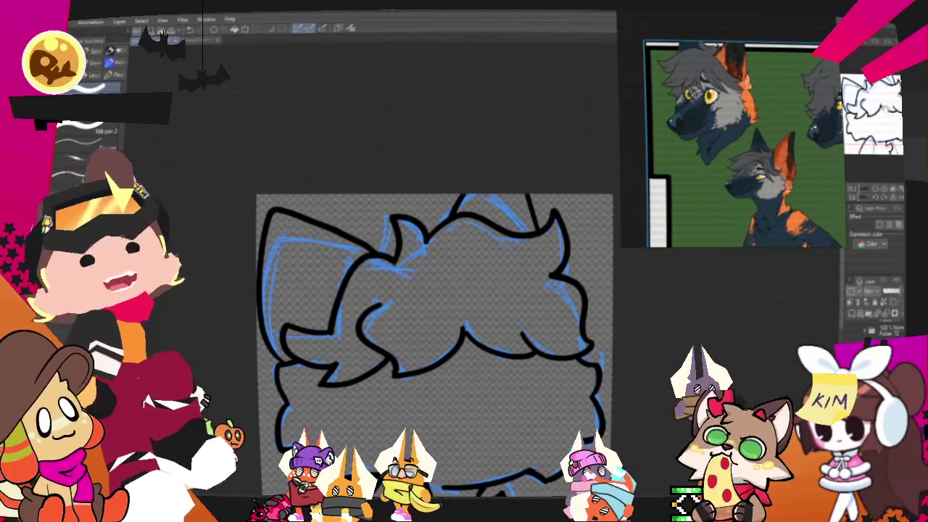
drag(434, 326, 446, 356)
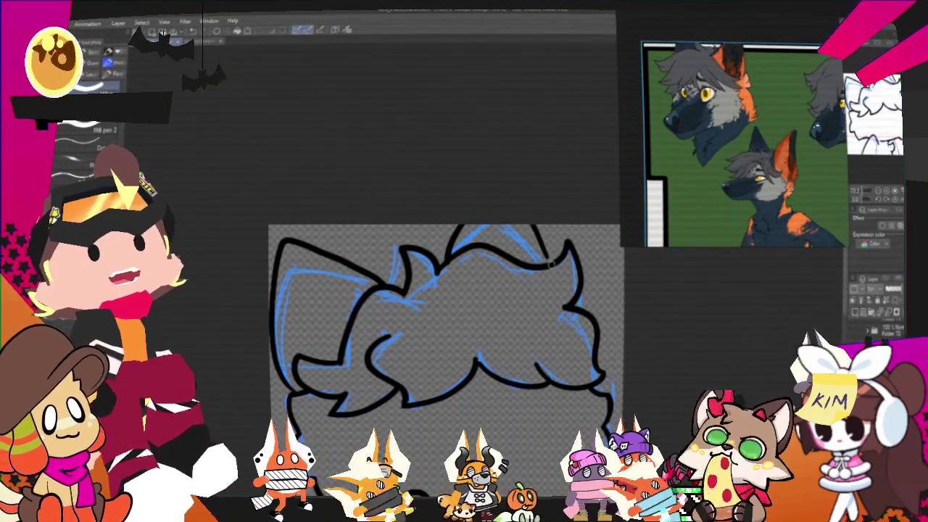
drag(535, 228, 547, 260)
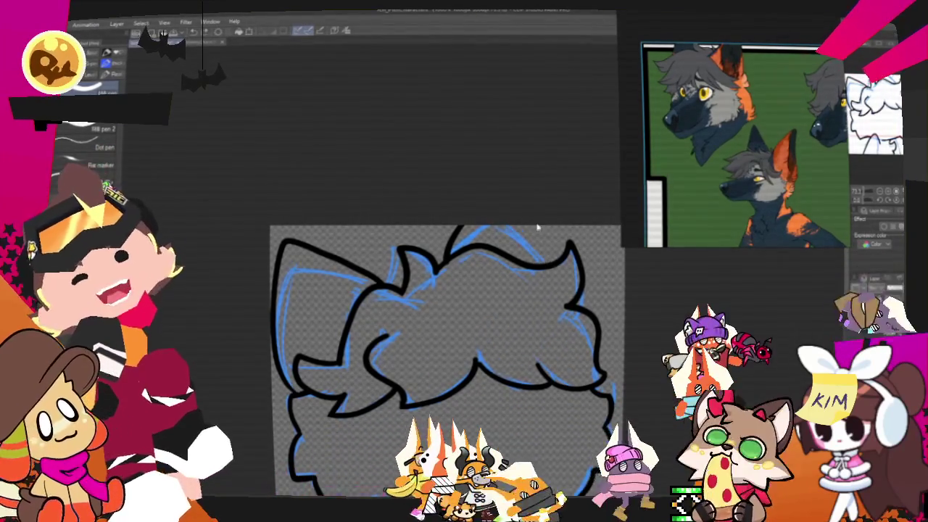
drag(537, 227, 551, 265)
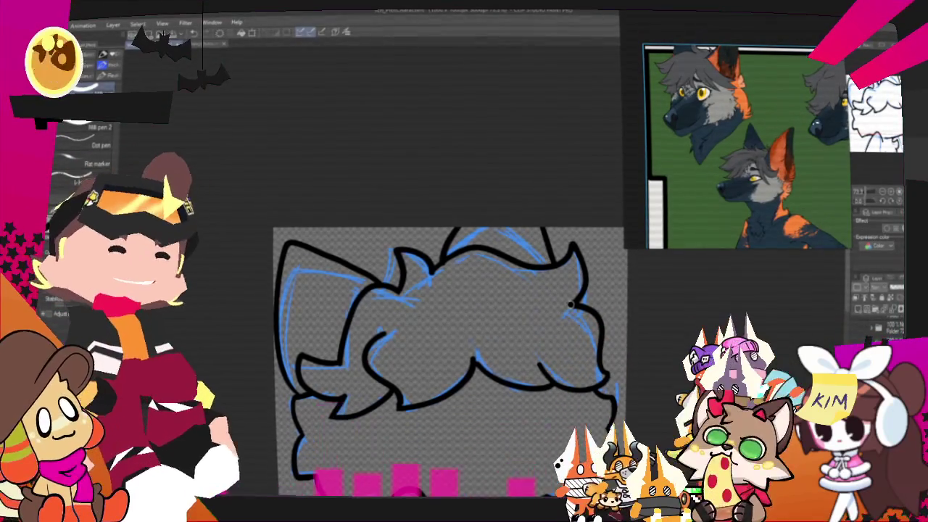
Erase the stray black line near the lower outline and hide the blue rough sketch
scroll(489, 257, down, 2)
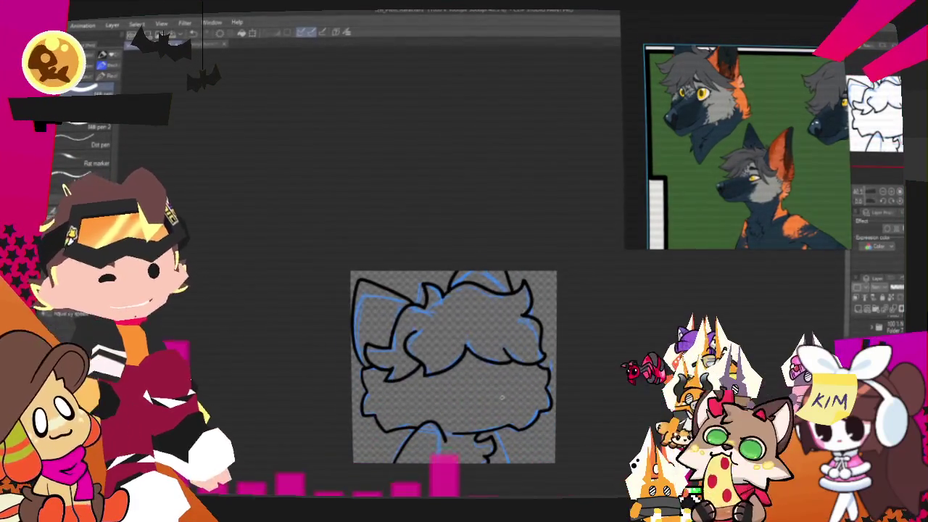
scroll(502, 397, up, 2)
scroll(501, 396, up, 1)
scroll(508, 480, down, 1)
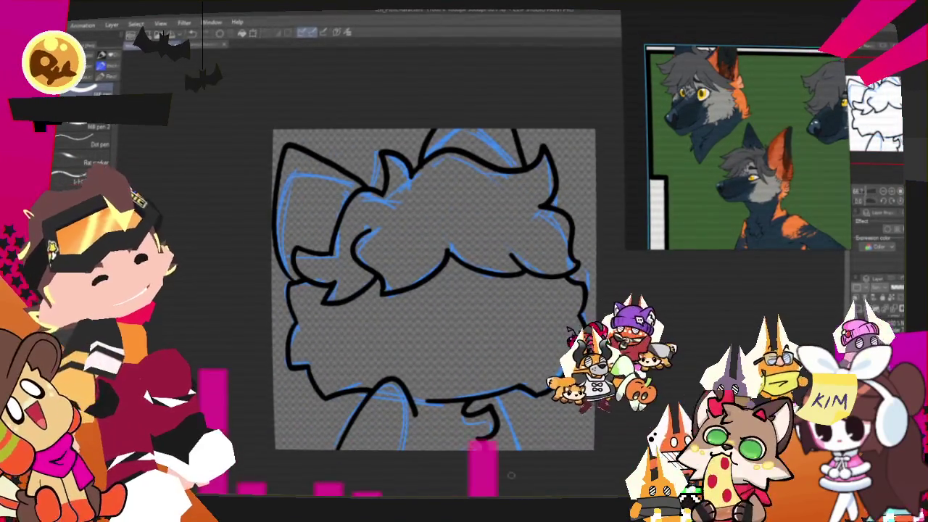
scroll(508, 479, up, 2)
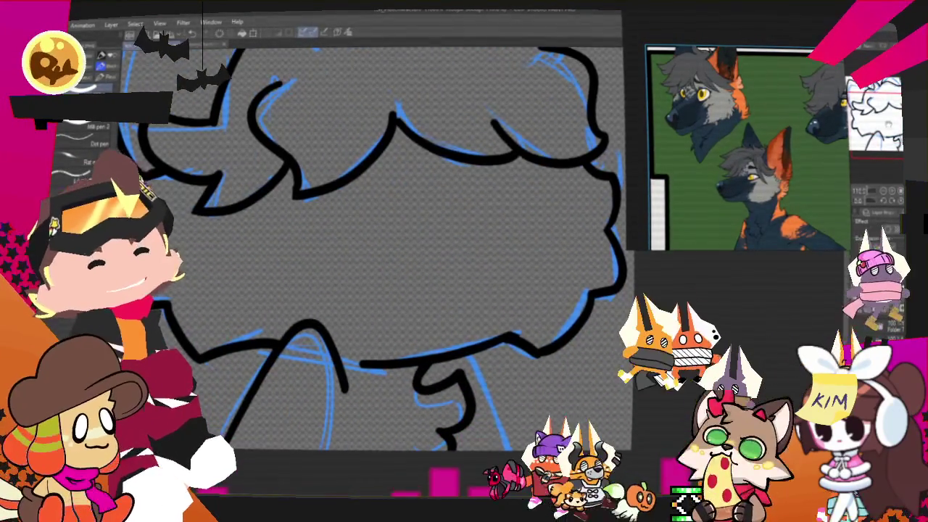
scroll(455, 346, down, 1)
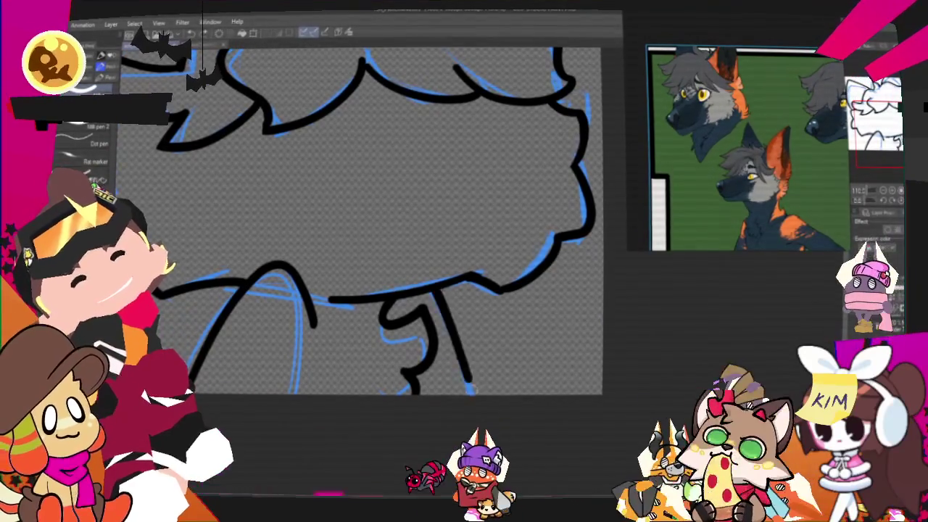
mouse_move(455, 347)
mouse_down()
mouse_move(441, 289)
mouse_move(462, 392)
mouse_up()
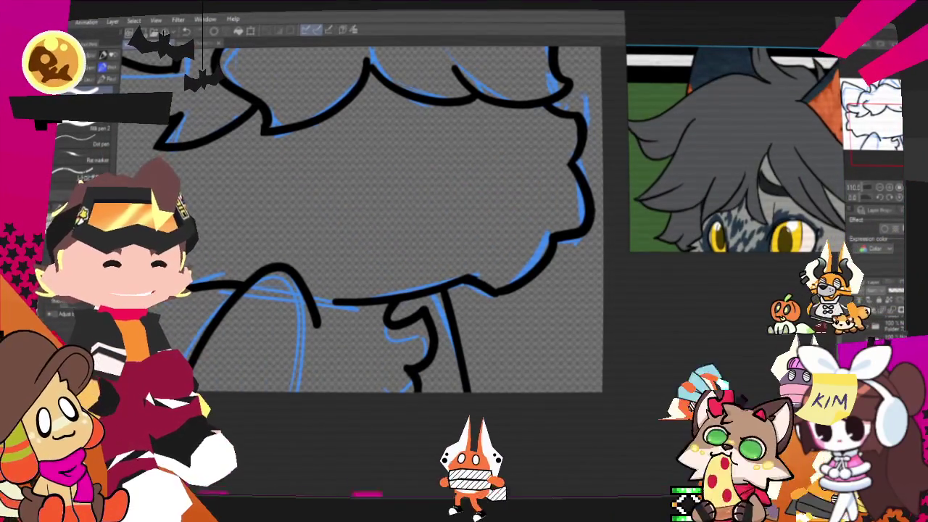
key(Delete)
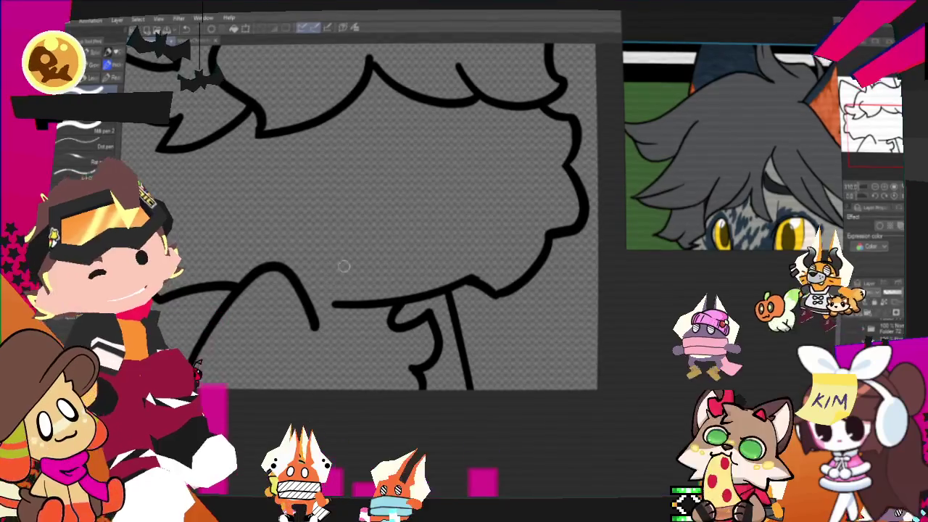
Fill the wolf's hair region inside the line art with dark grey, then switch to the pen
scroll(384, 246, down, 2)
scroll(384, 247, down, 3)
scroll(392, 194, up, 1)
scroll(393, 195, up, 2)
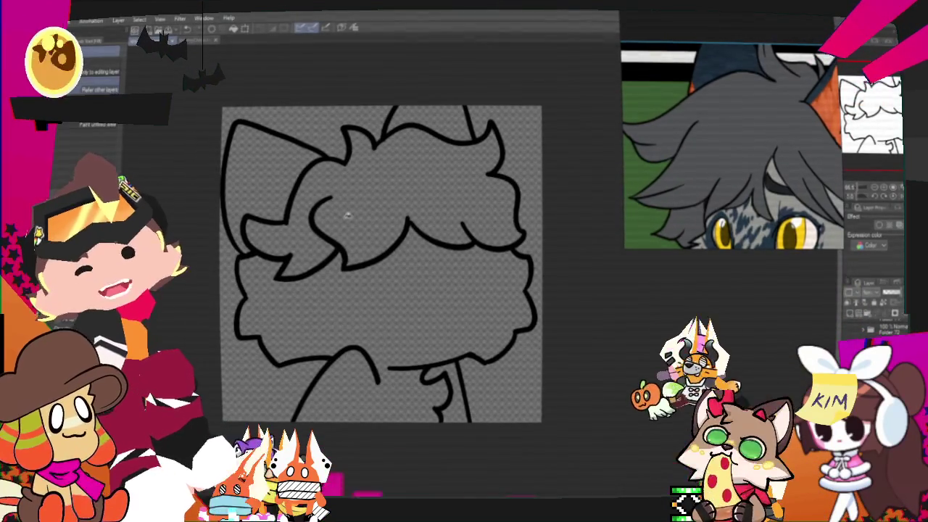
click(347, 214)
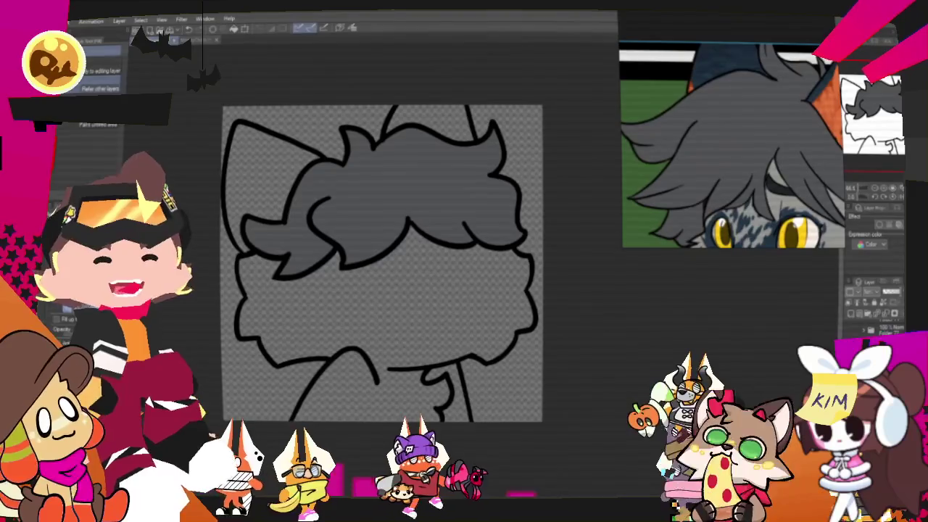
key(p)
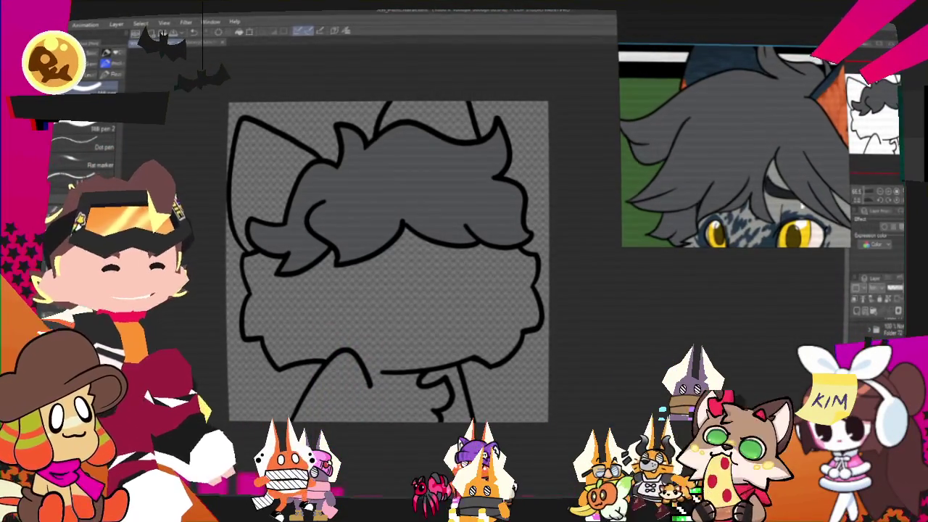
scroll(641, 140, down, 5)
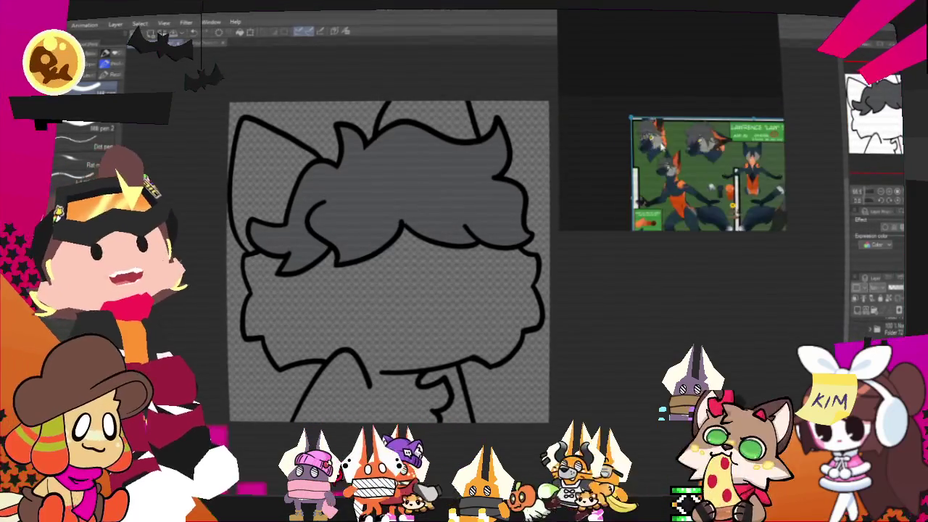
Fill the left ear and the top ear with dark blue
scroll(716, 147, up, 3)
scroll(715, 148, up, 3)
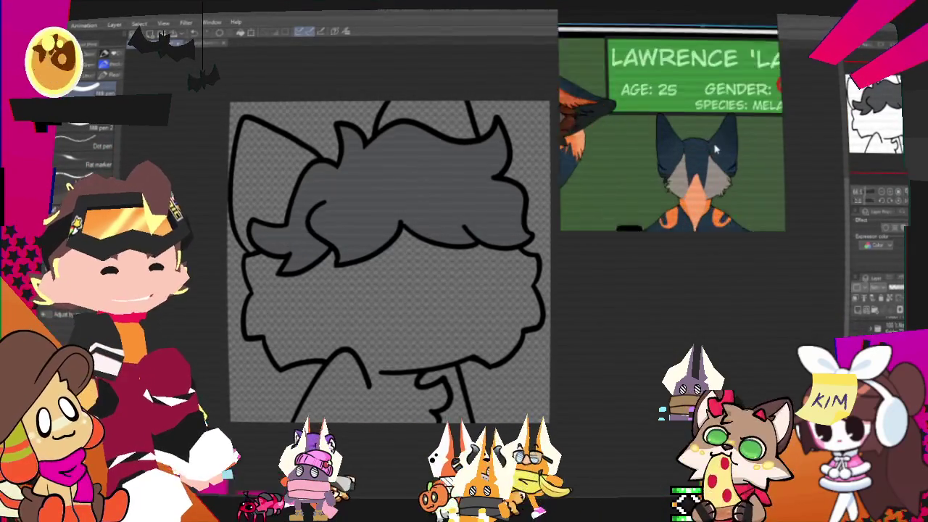
scroll(715, 147, up, 1)
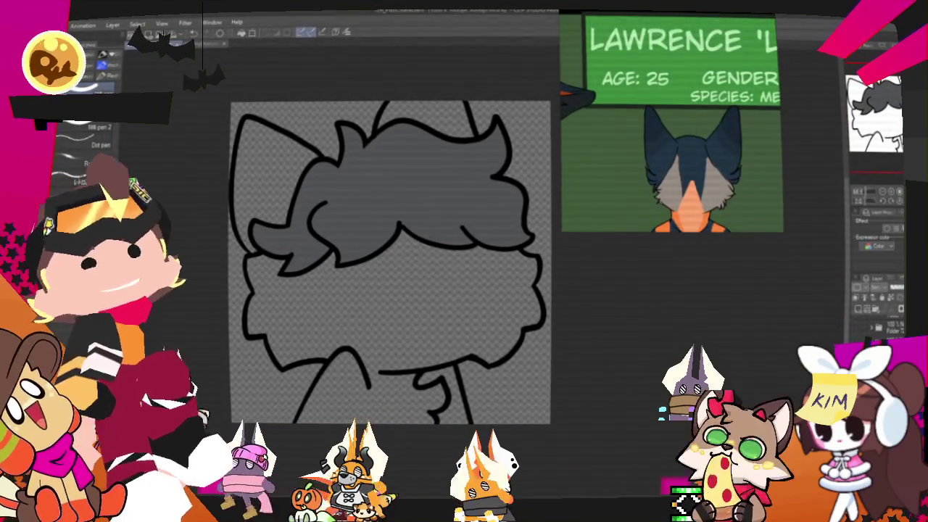
click(279, 174)
click(405, 130)
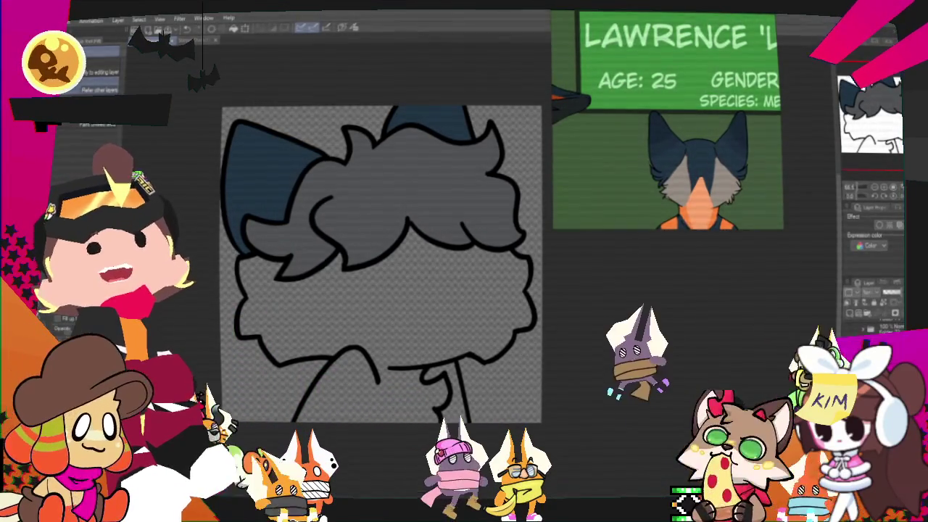
Fill the wolf's face region below the spiky hair with light grey
scroll(363, 326, down, 2)
scroll(364, 332, up, 3)
scroll(364, 332, up, 1)
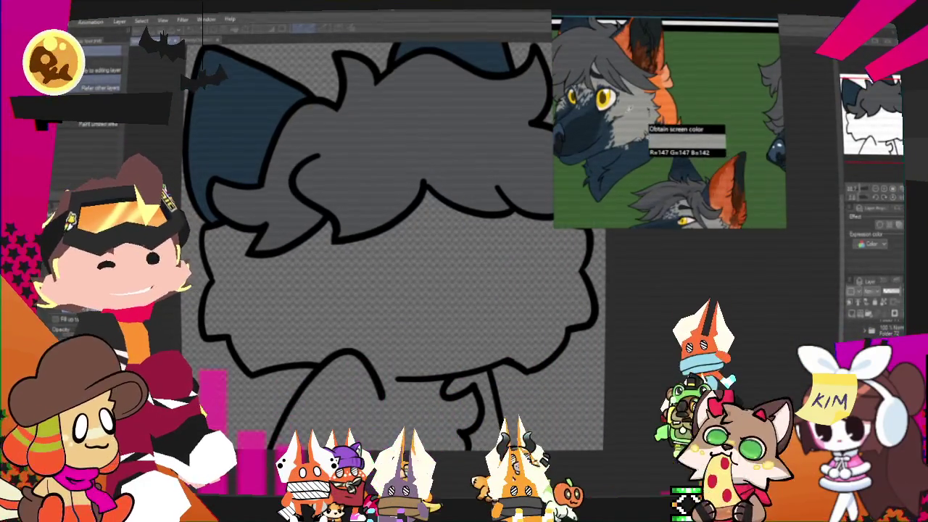
scroll(362, 304, down, 1)
scroll(315, 319, up, 2)
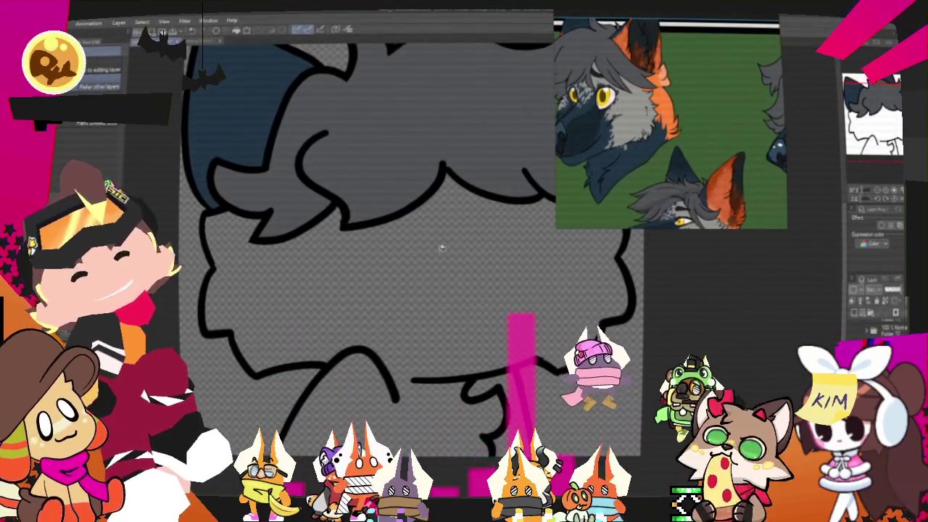
click(431, 277)
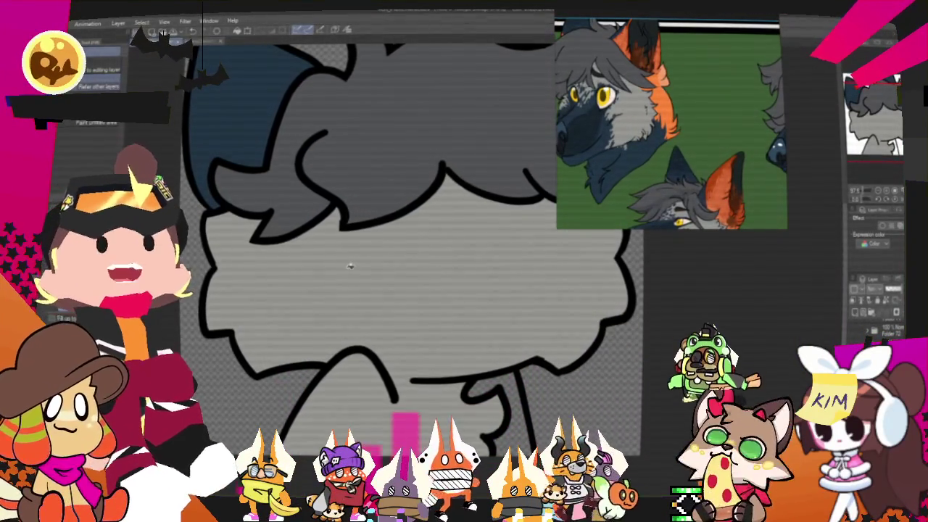
scroll(349, 266, down, 3)
scroll(349, 266, down, 2)
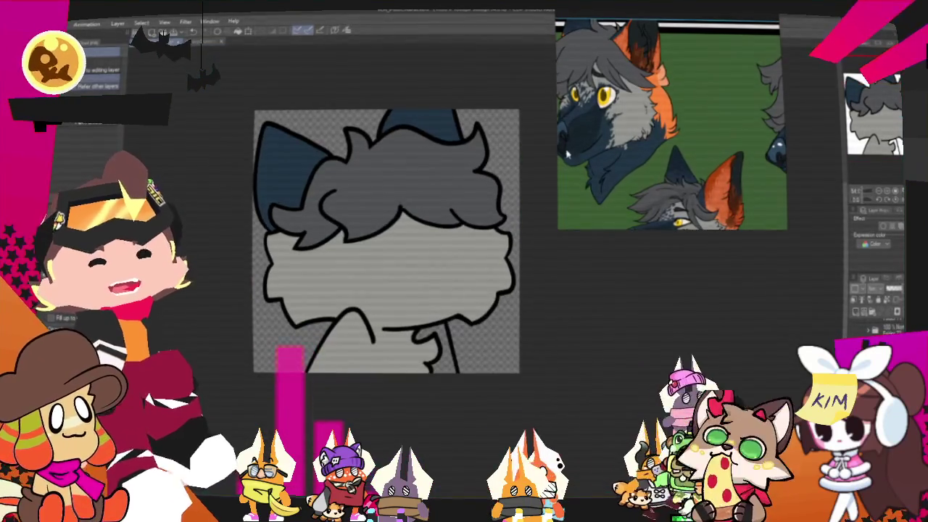
scroll(595, 148, down, 2)
scroll(607, 143, down, 2)
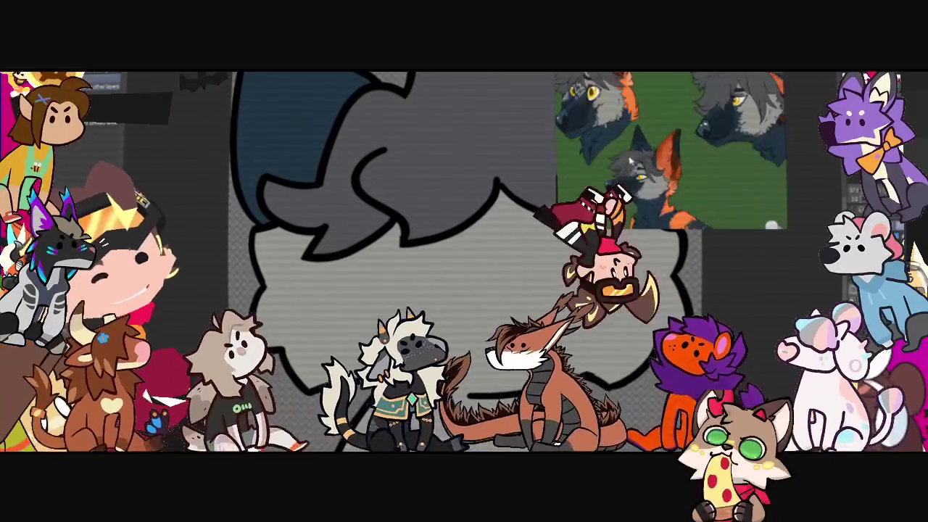
Paint a small orange mark at the bottom of the chest and sample orange from the reference wolf
scroll(669, 168, up, 5)
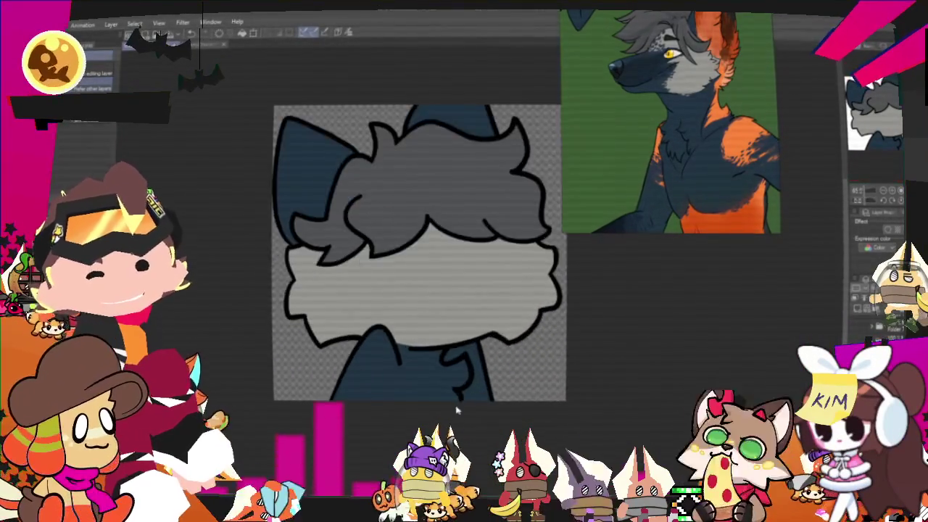
drag(615, 312, 558, 294)
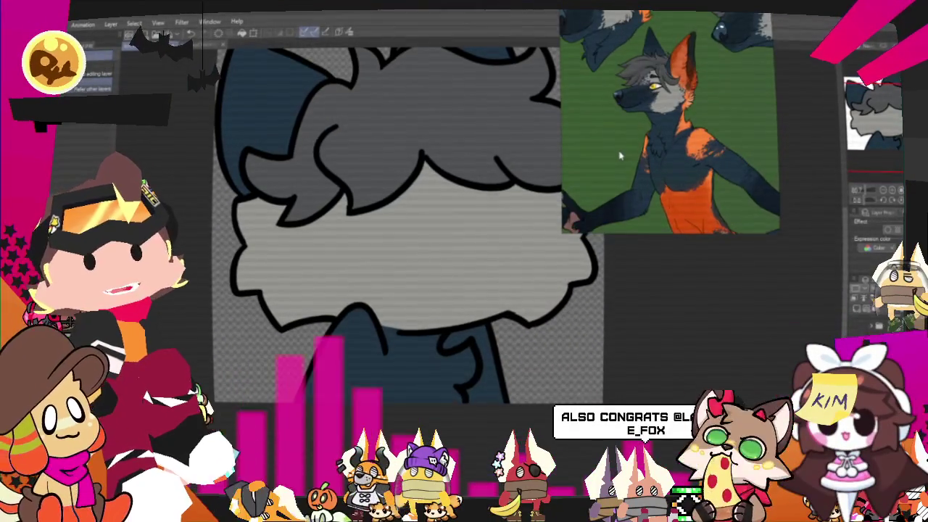
scroll(274, 297, down, 2)
scroll(274, 297, down, 2)
scroll(274, 297, down, 2)
scroll(274, 298, up, 2)
scroll(335, 295, up, 1)
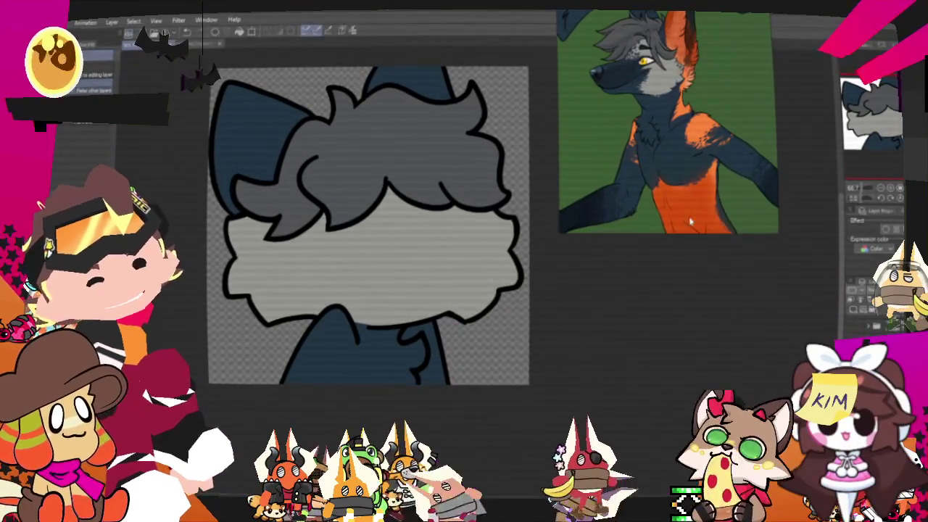
scroll(413, 394, up, 1)
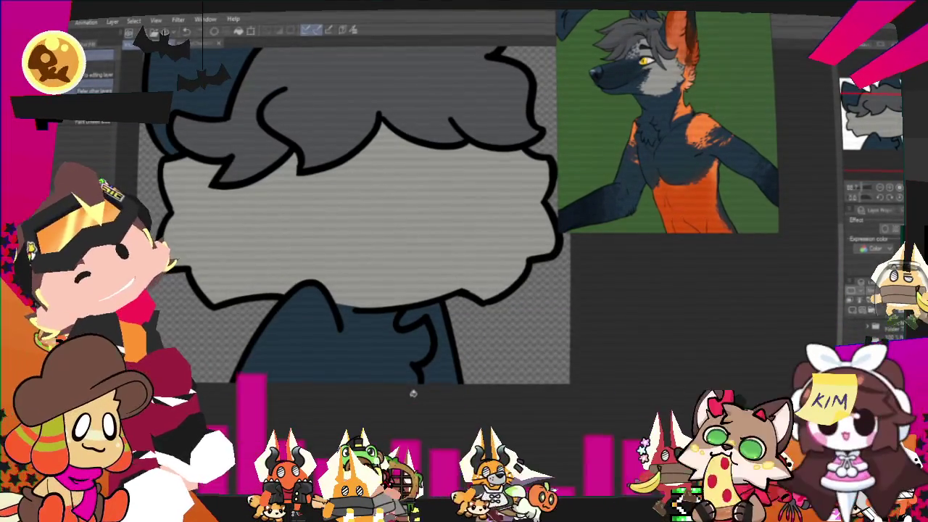
mouse_move(319, 377)
mouse_down()
mouse_move(348, 373)
mouse_move(336, 382)
mouse_up()
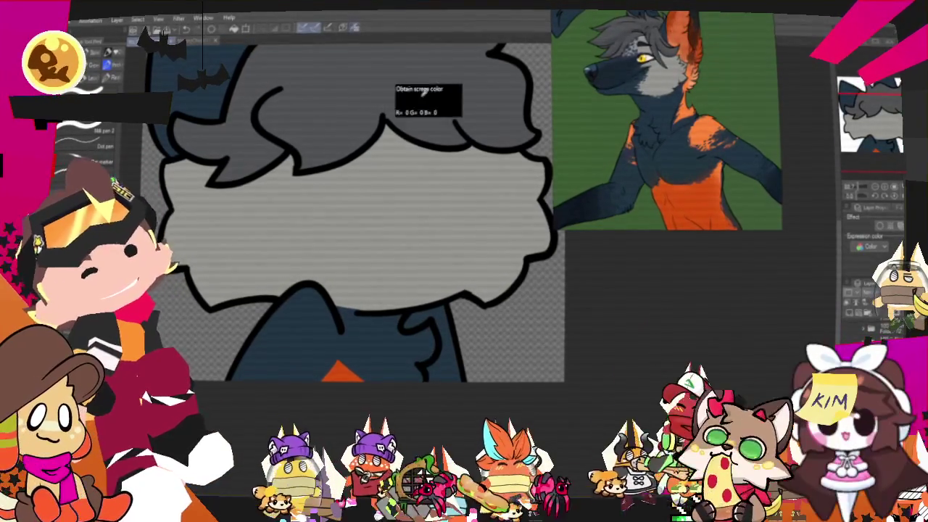
click(711, 139)
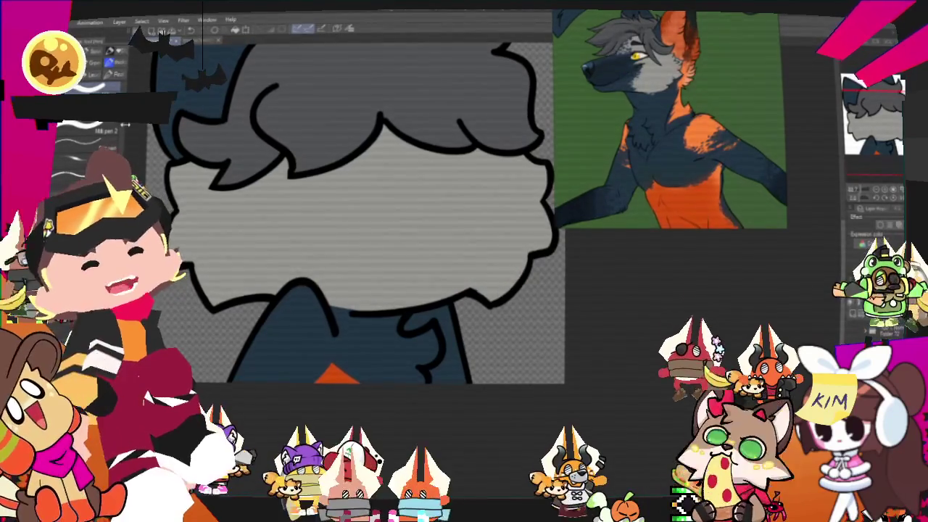
Paint curved orange strokes on the left of the chest and fill them into a solid marking
drag(331, 294, 432, 273)
click(435, 268)
drag(455, 309, 398, 346)
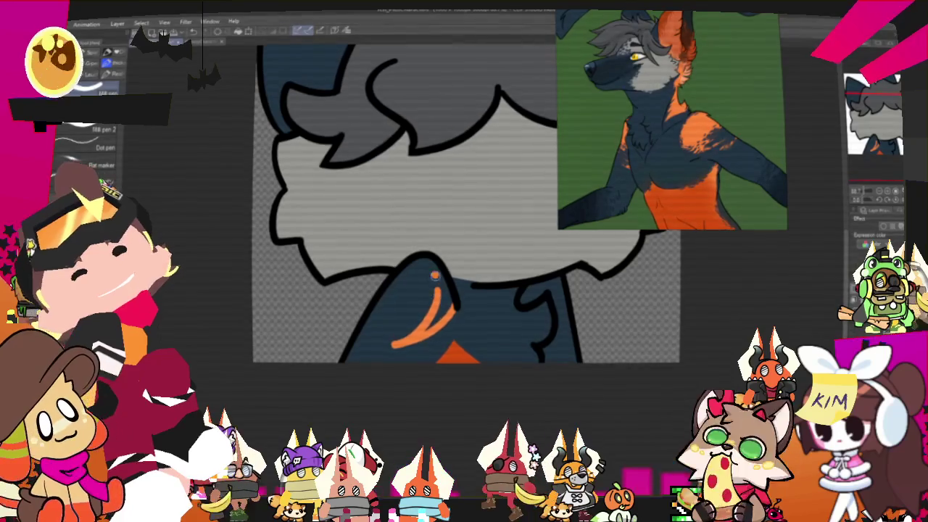
drag(435, 270, 370, 317)
drag(409, 275, 427, 290)
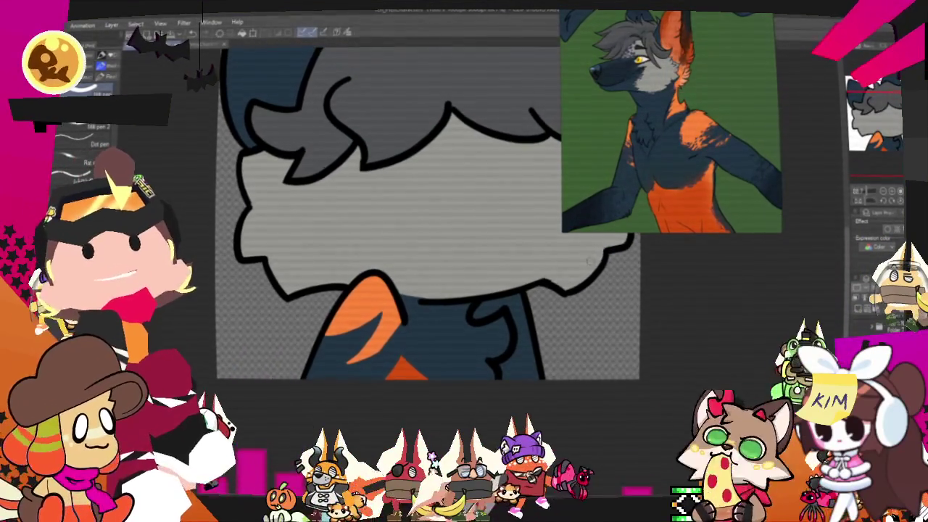
Add an orange patch across the right side of the chest
drag(516, 322, 507, 300)
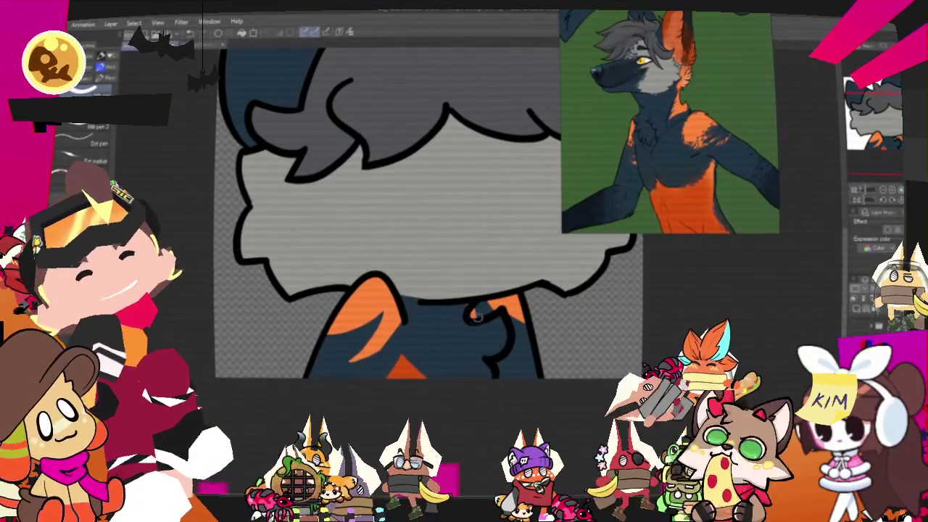
drag(475, 317, 527, 320)
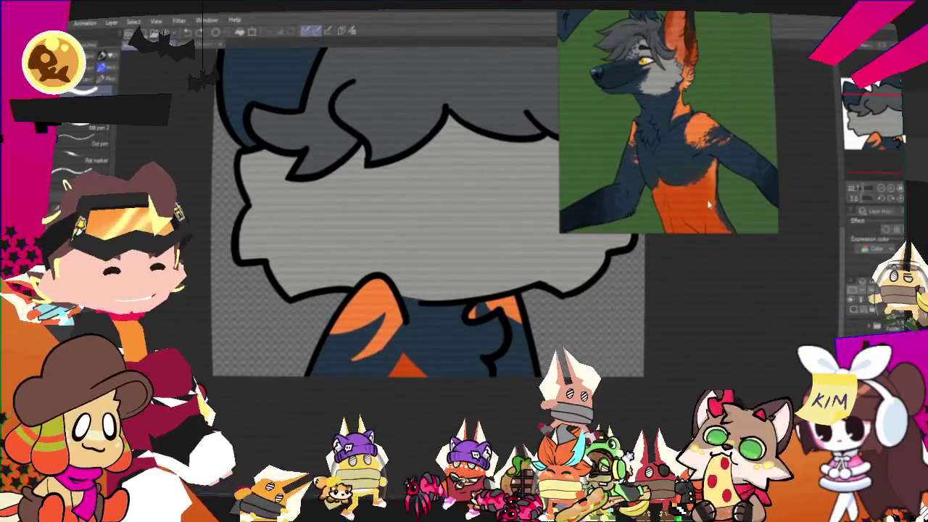
scroll(397, 276, down, 1)
scroll(397, 276, down, 2)
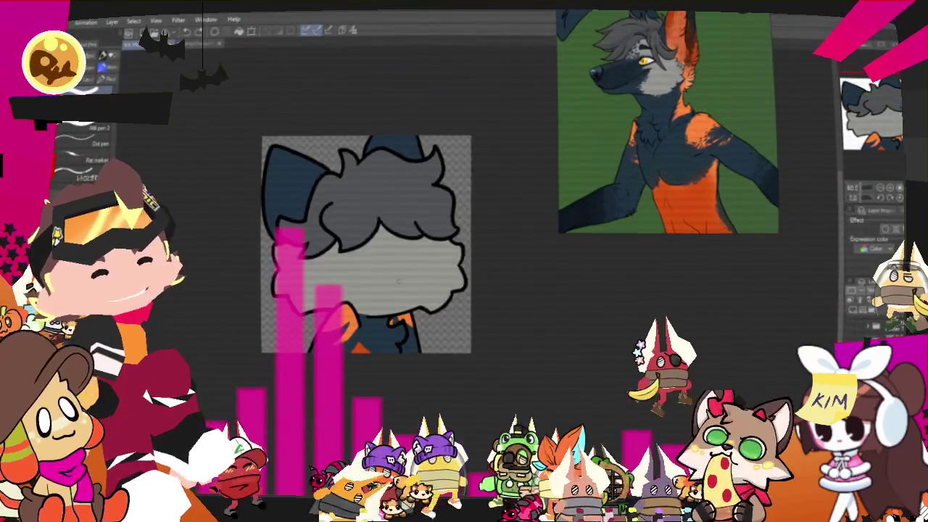
Draw a dark oval mark on the face and an orange accent along the left ear's inner edge
scroll(397, 276, down, 1)
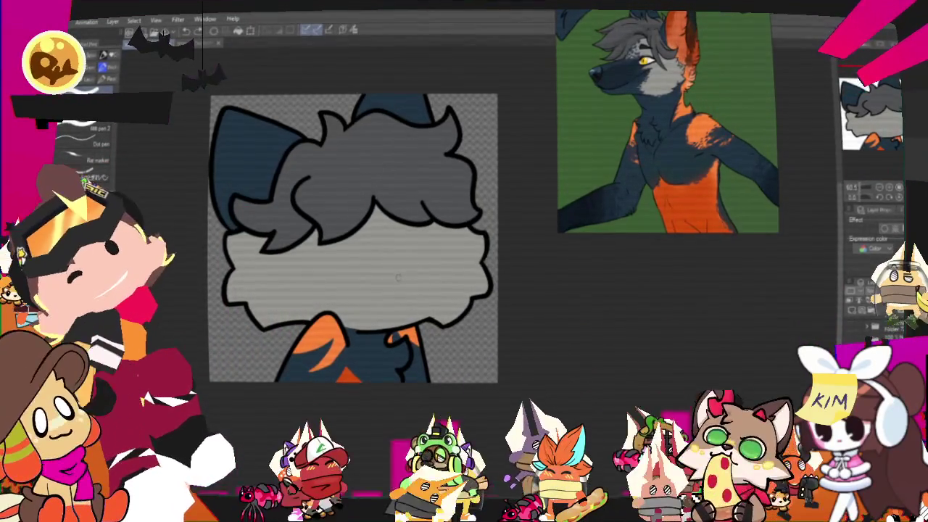
drag(395, 254, 429, 319)
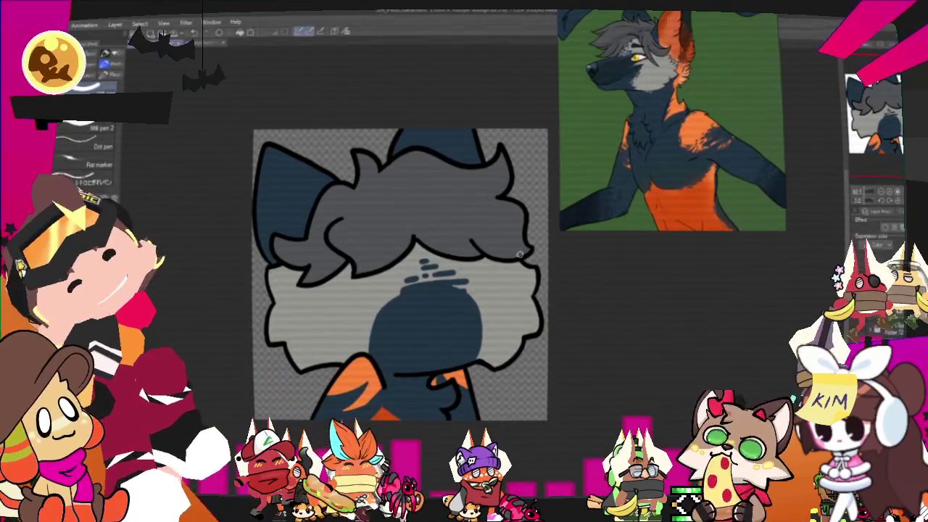
scroll(391, 297, up, 3)
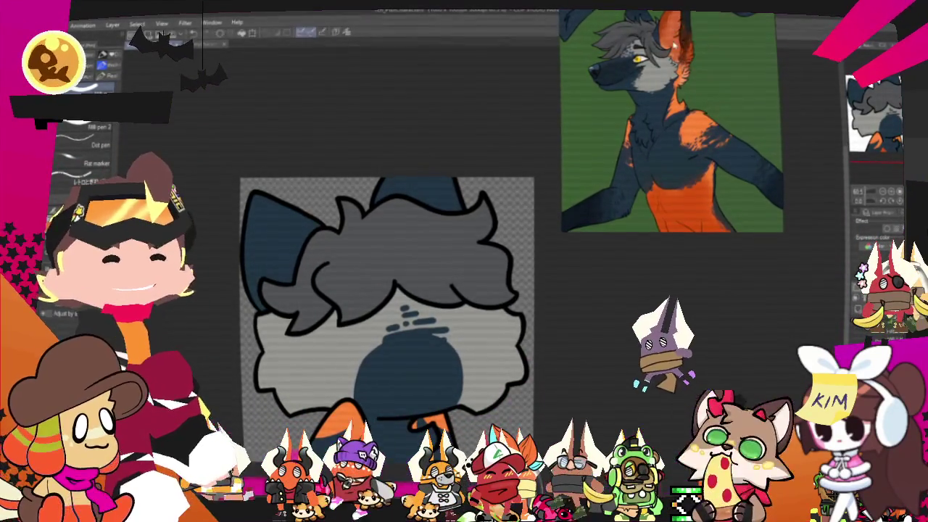
scroll(395, 297, up, 1)
scroll(417, 304, left, 2)
drag(295, 205, 301, 252)
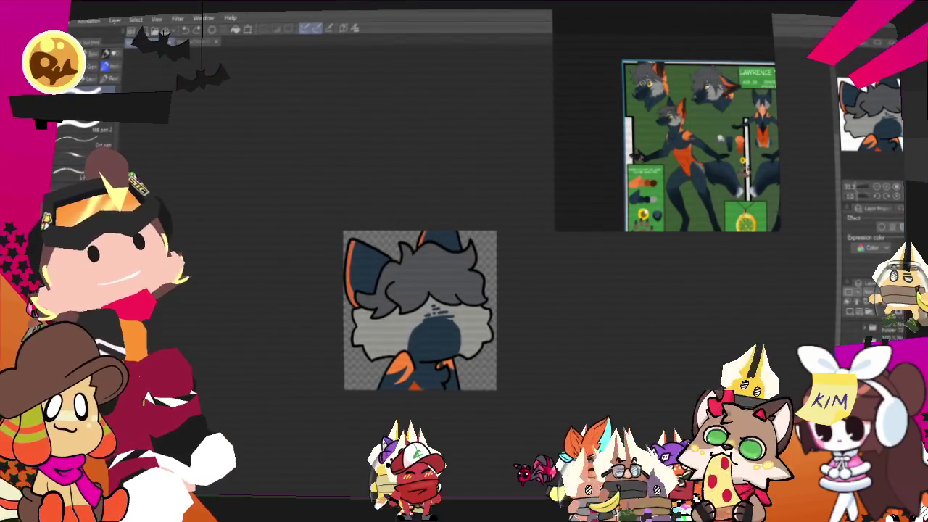
click(72, 19)
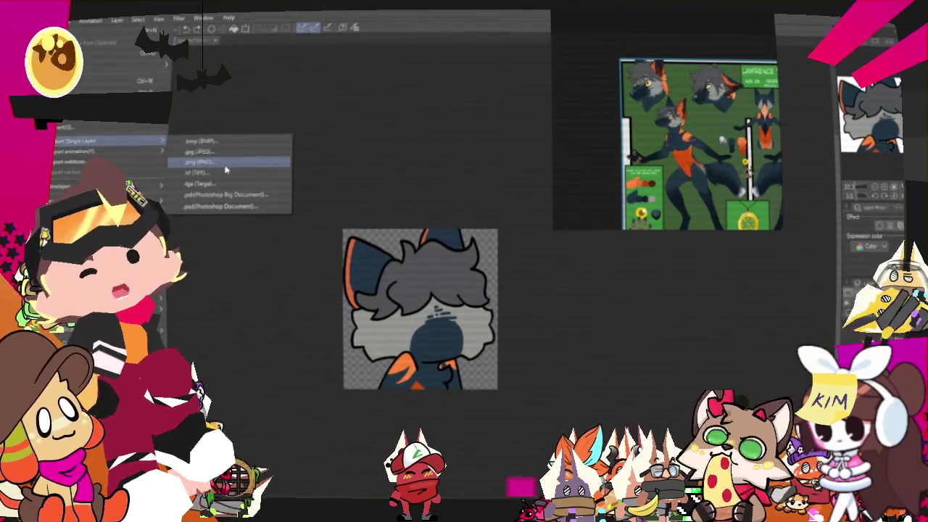
Export the wolf headshot as a PNG into PlottingCharacters, then switch to the Moho template
mouse_move(109, 141)
click(225, 170)
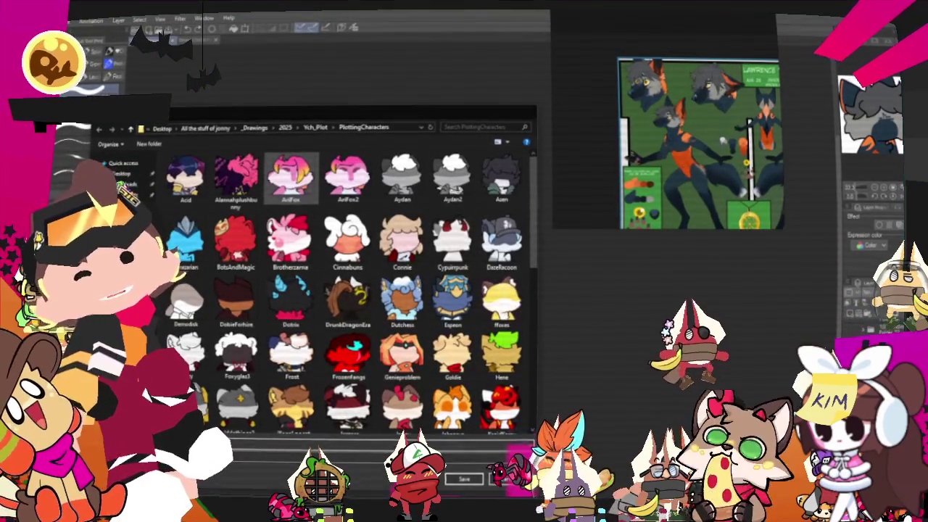
key(Escape)
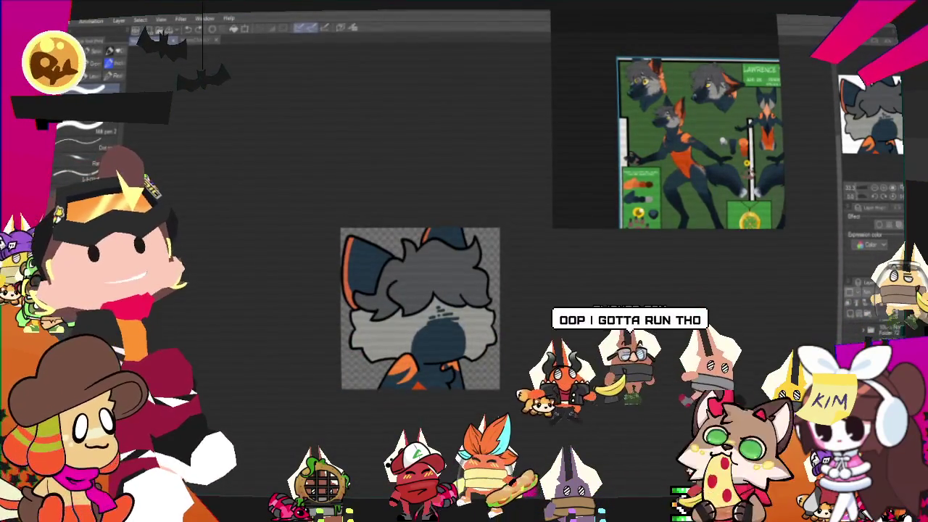
key(alt+Tab)
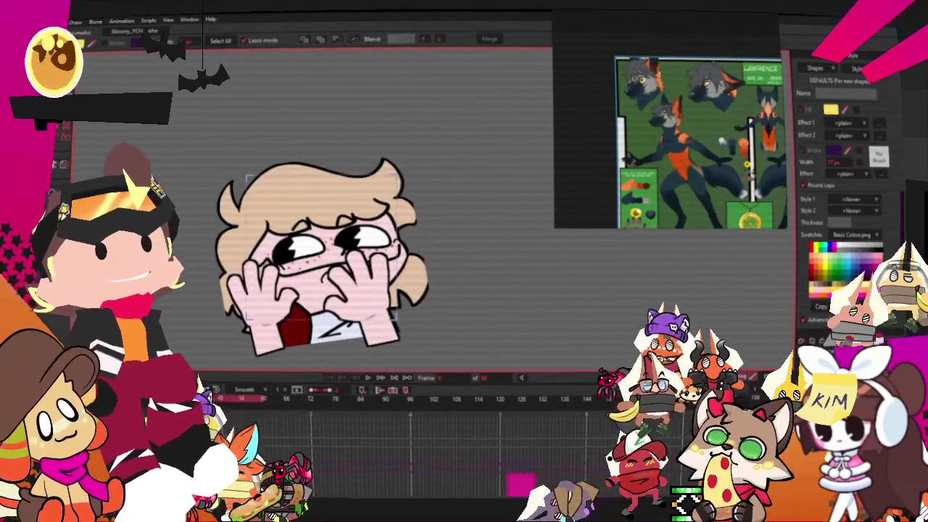
With Transform Layer active, bring up the image layer's source settings to choose a replacement file
key(m)
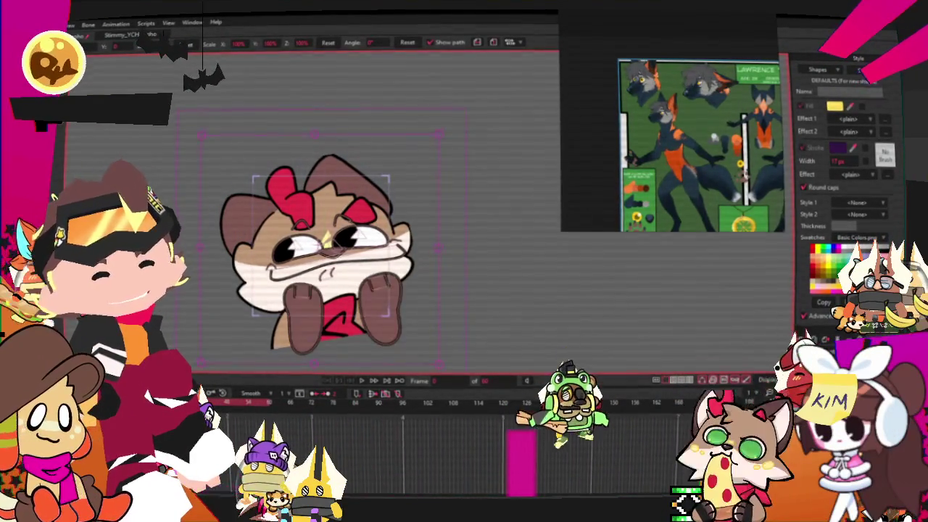
double_click(848, 348)
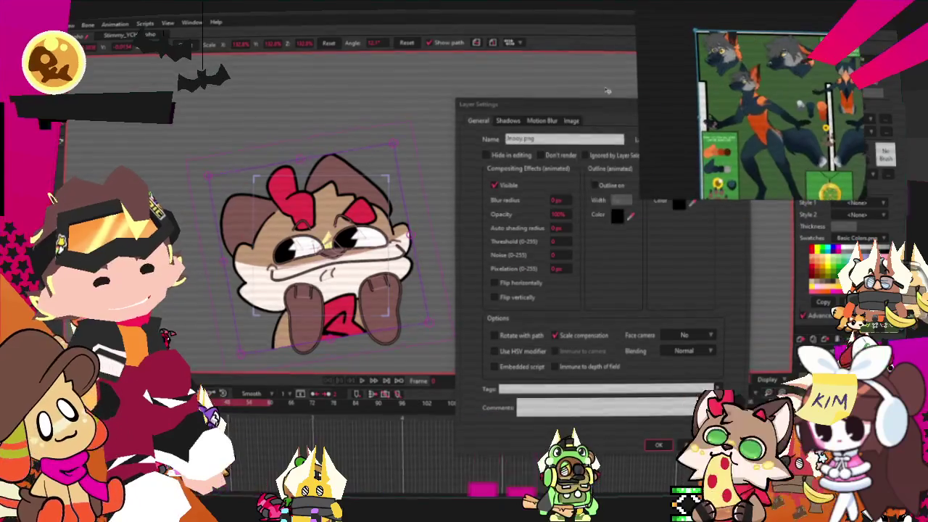
click(571, 120)
click(553, 154)
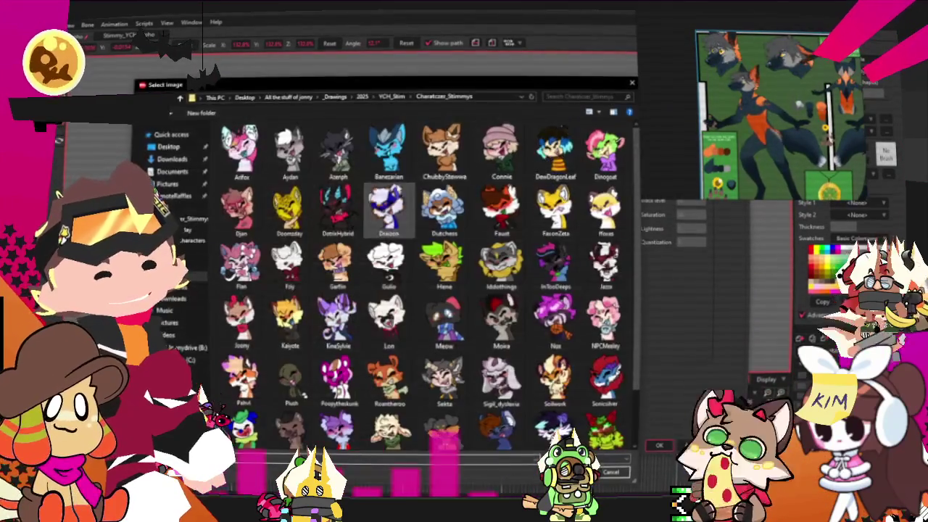
Browse to Ych_Plot/PlottingCharacters and load the LavTheFox wolf headshot into the layer
click(391, 96)
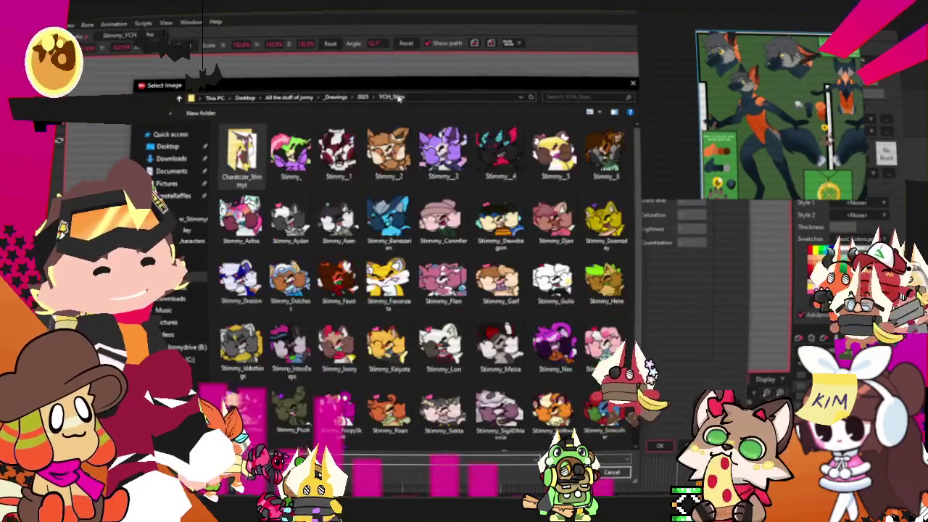
click(362, 97)
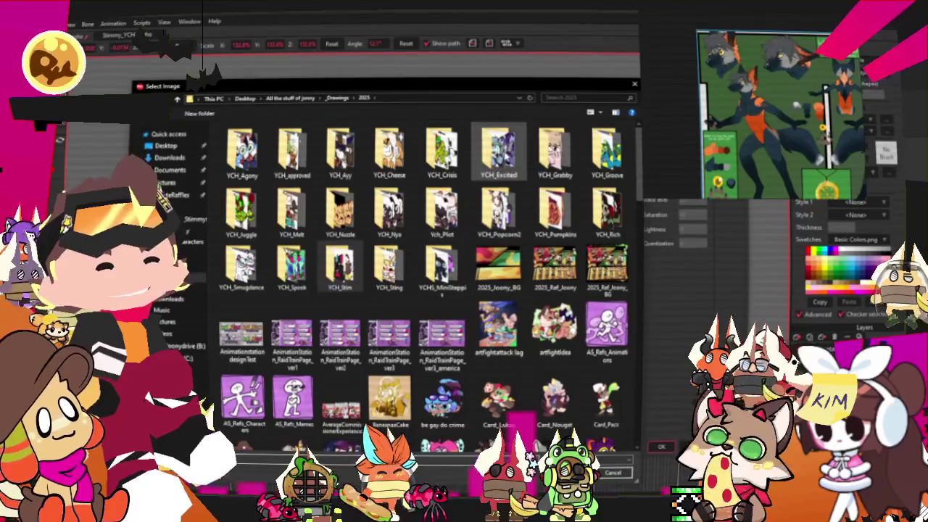
click(698, 146)
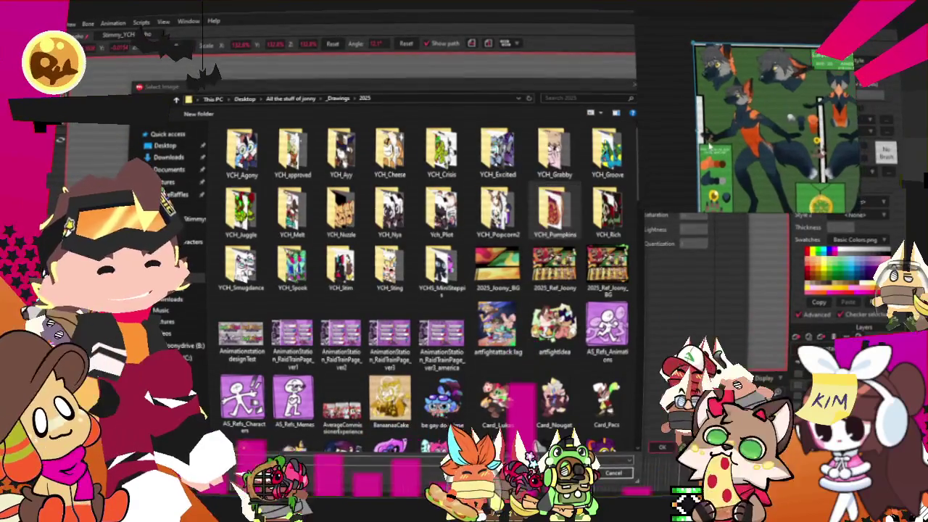
click(497, 212)
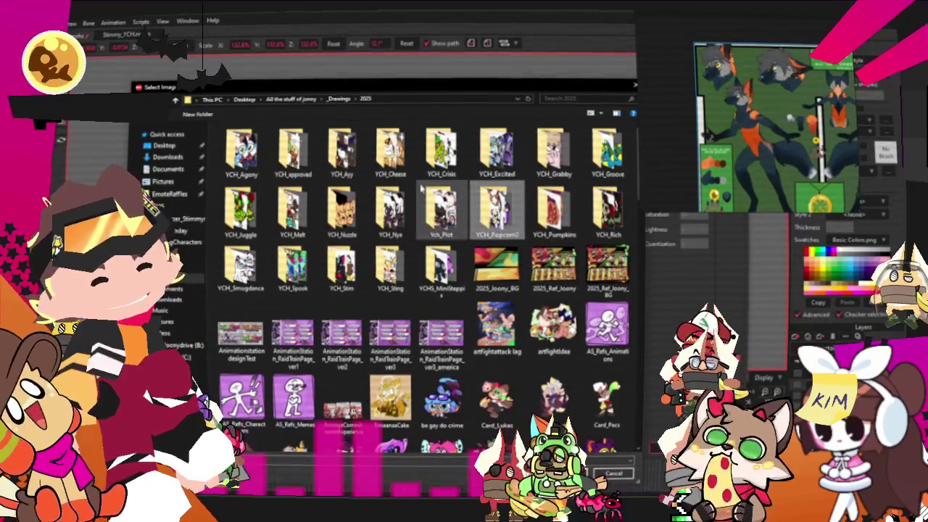
double_click(390, 210)
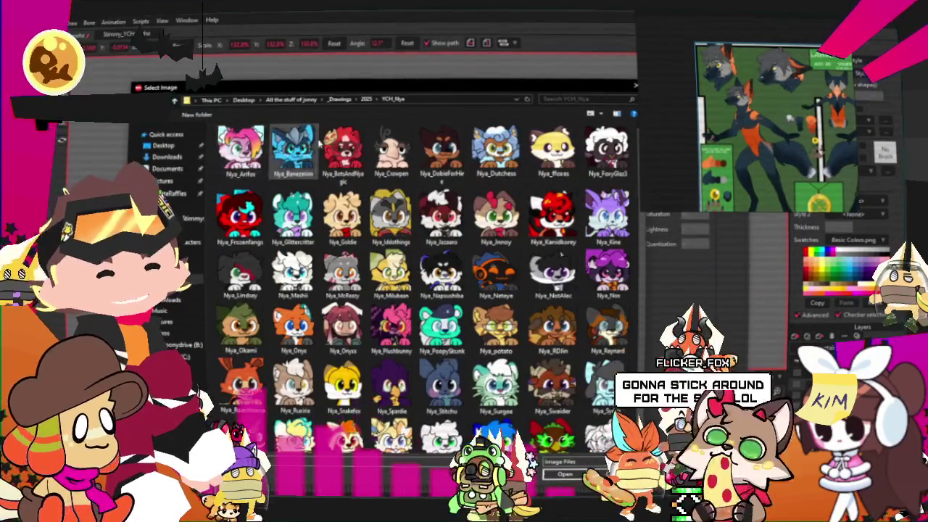
click(369, 100)
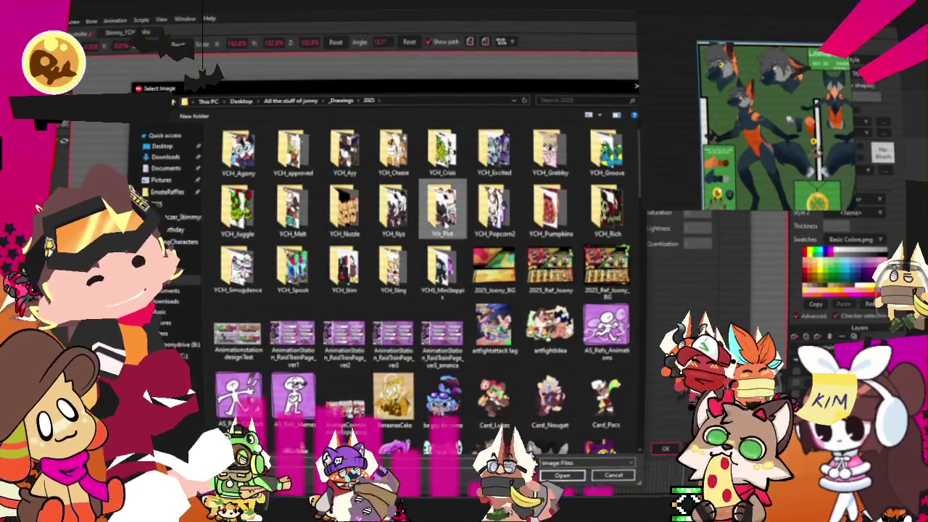
double_click(442, 210)
double_click(239, 152)
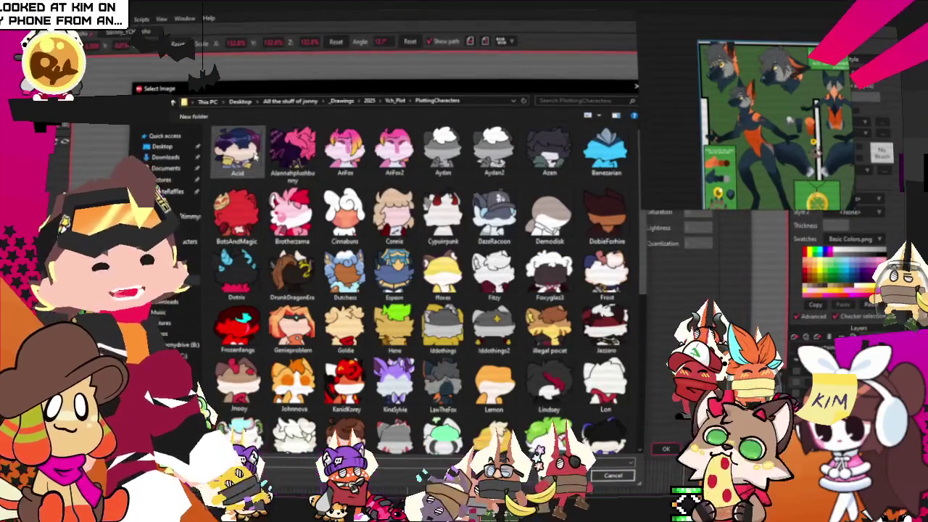
scroll(382, 269, down, 5)
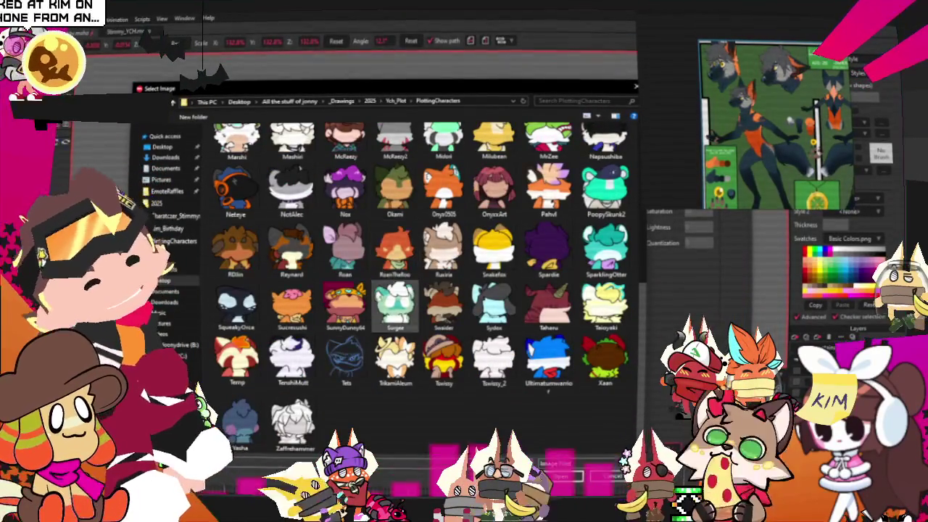
scroll(348, 396, up, 5)
scroll(382, 290, down, 2)
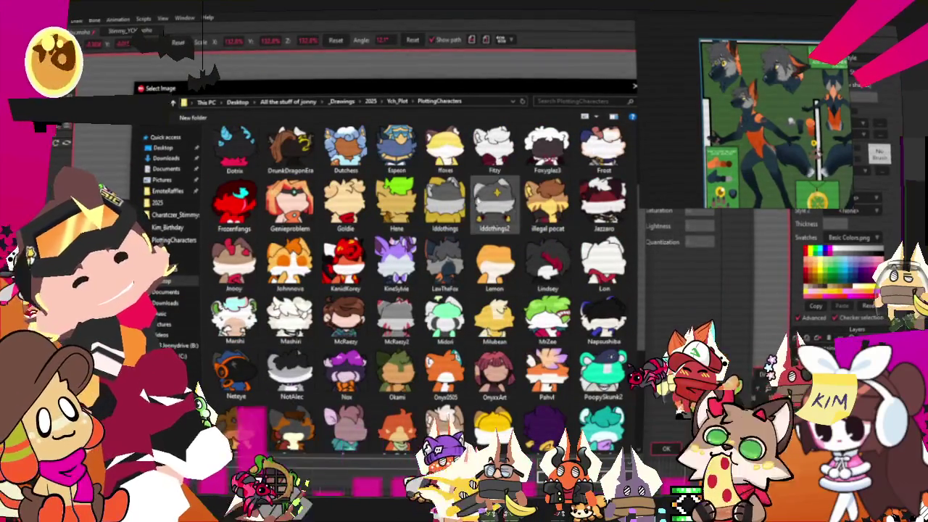
double_click(445, 262)
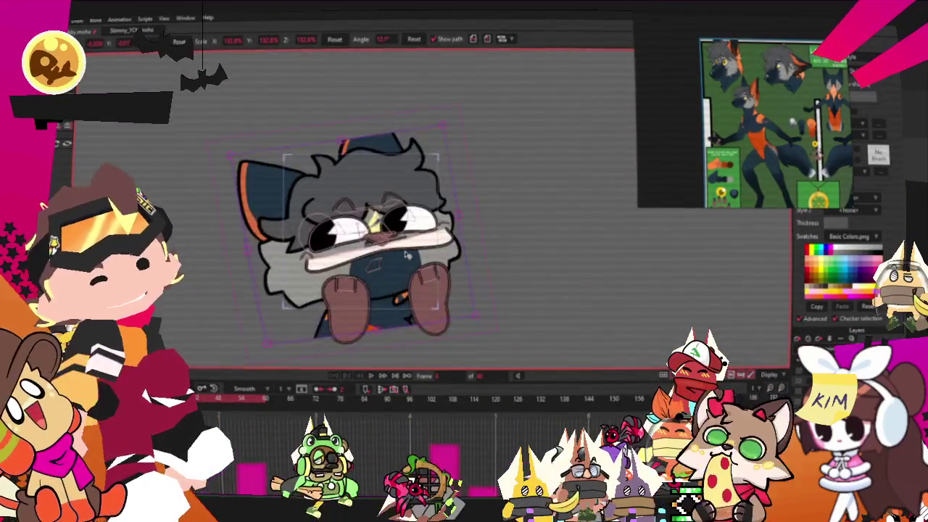
Reset the wolf image's scale back to 100%
scroll(416, 248, up, 2)
scroll(417, 248, up, 3)
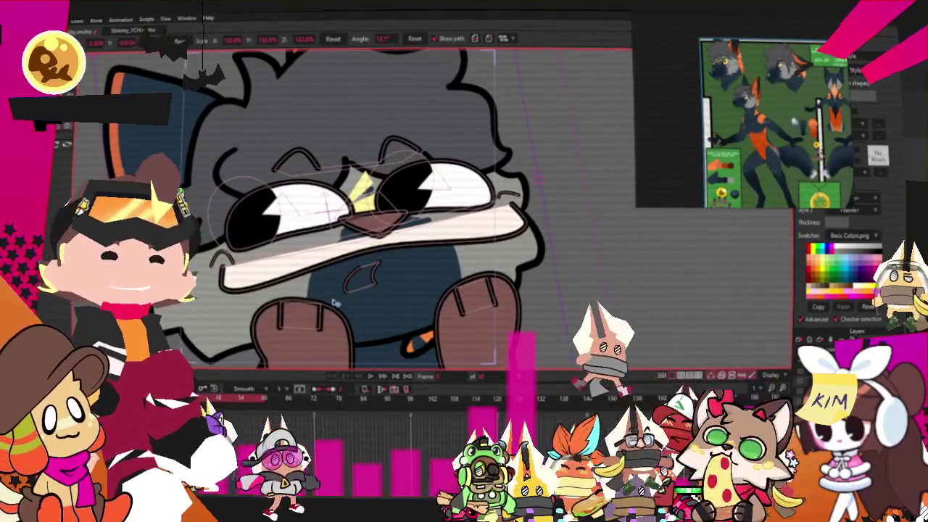
drag(451, 323, 393, 314)
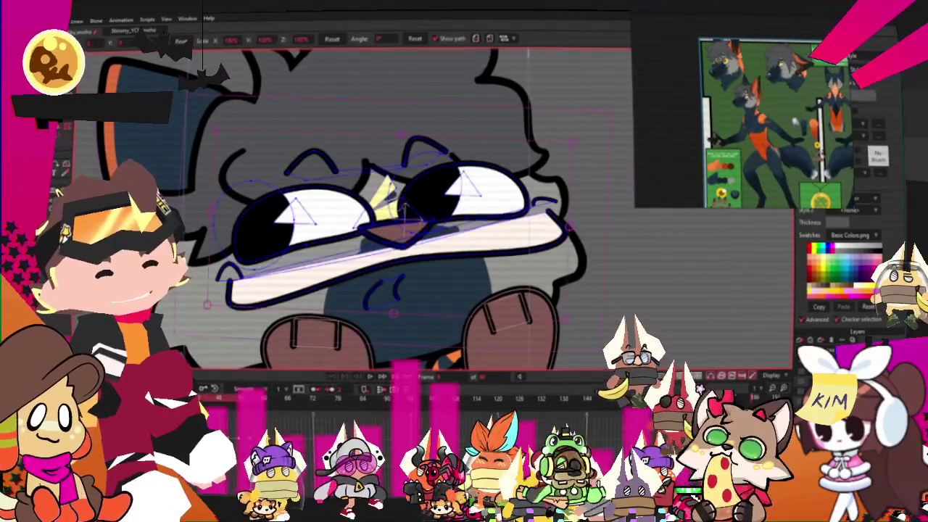
key(t)
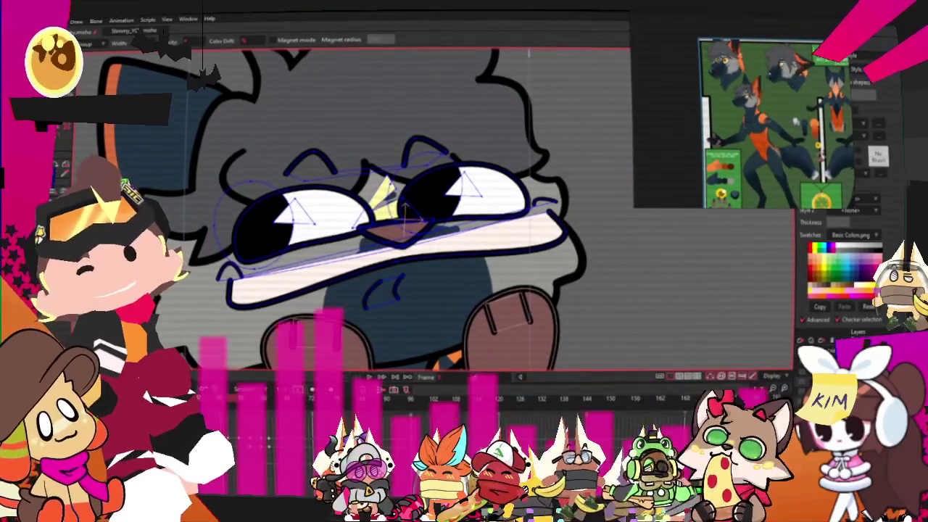
key(g)
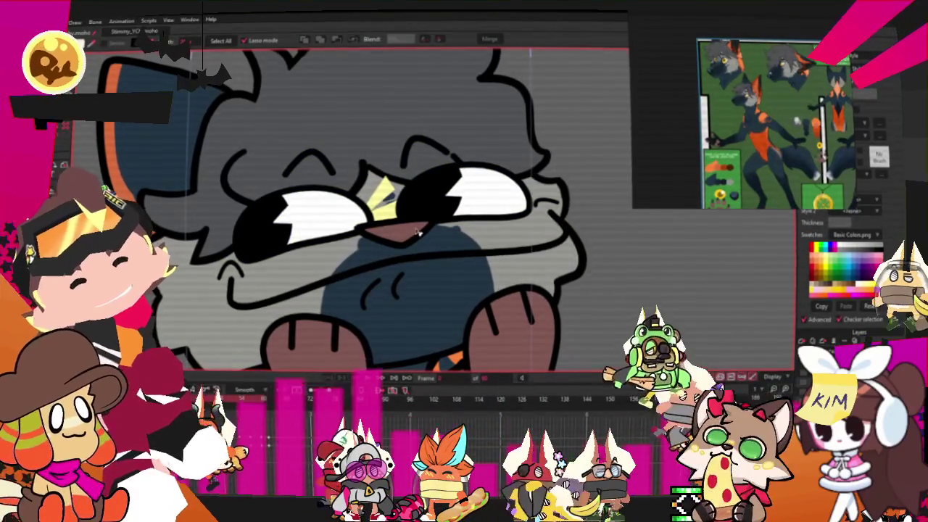
scroll(718, 108, up, 2)
scroll(718, 107, up, 2)
scroll(718, 108, up, 2)
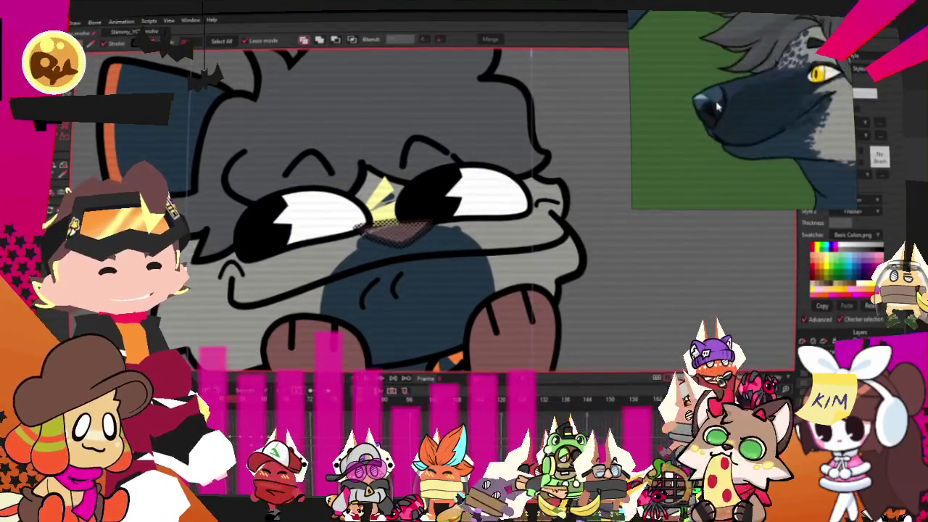
scroll(718, 108, up, 2)
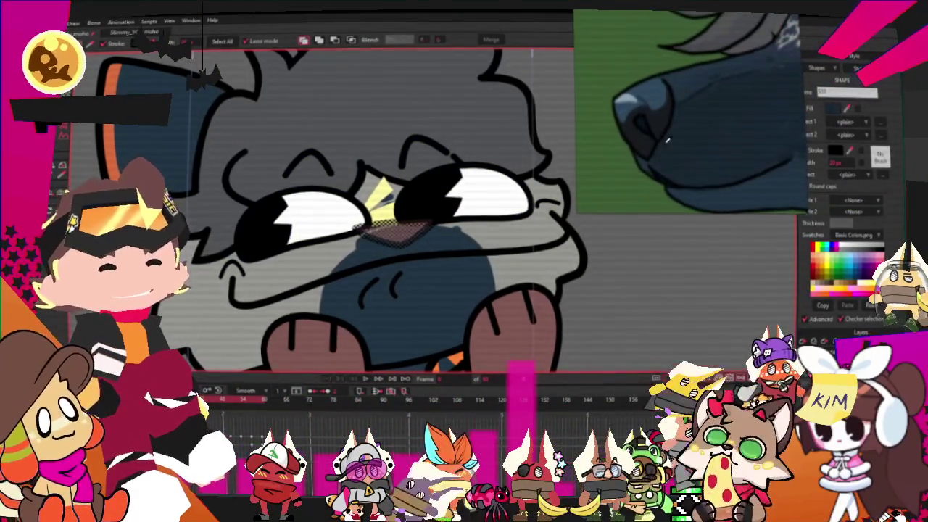
scroll(457, 263, down, 2)
scroll(456, 263, down, 2)
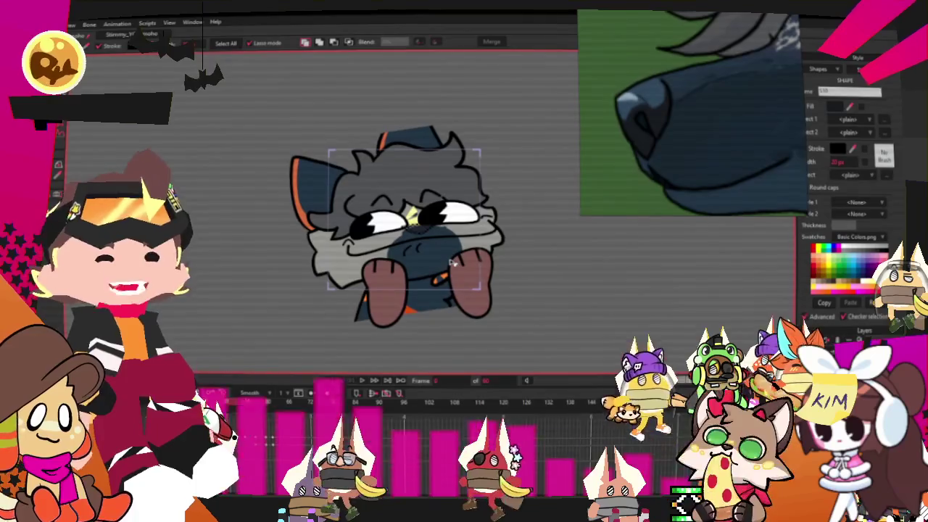
scroll(491, 219, up, 3)
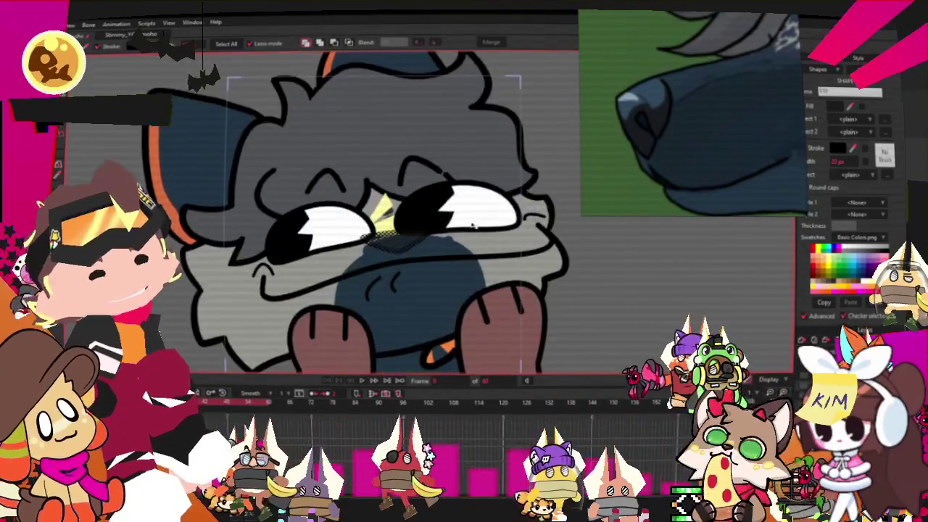
scroll(611, 259, up, 2)
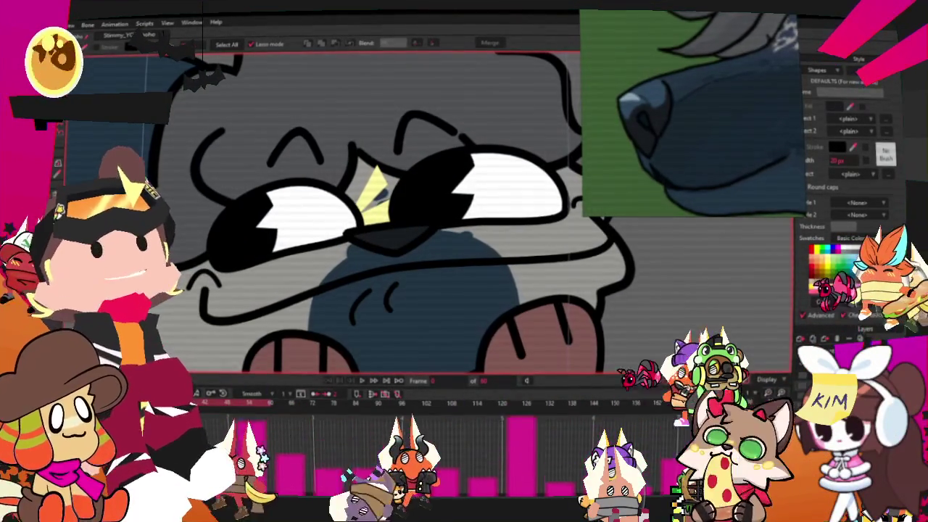
scroll(789, 125, down, 2)
scroll(788, 125, down, 3)
scroll(788, 125, up, 2)
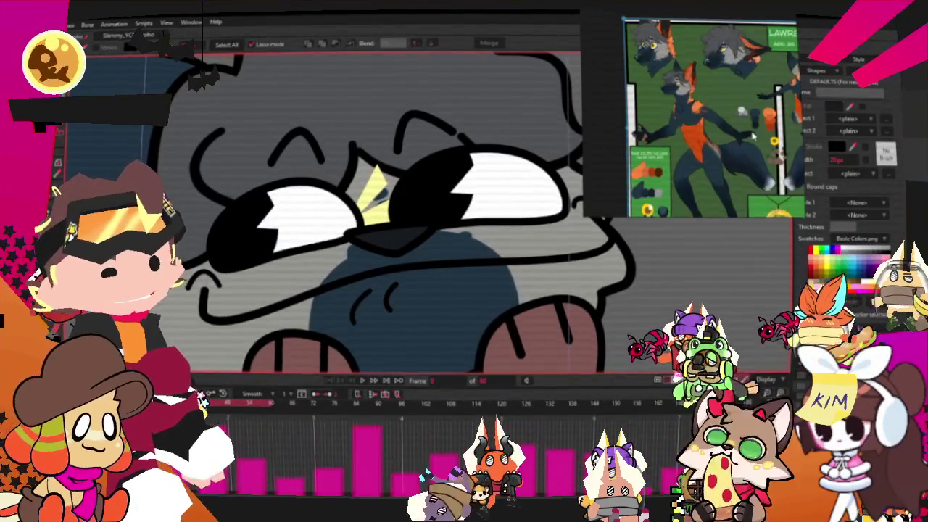
scroll(788, 125, up, 2)
scroll(449, 313, down, 2)
scroll(450, 313, up, 2)
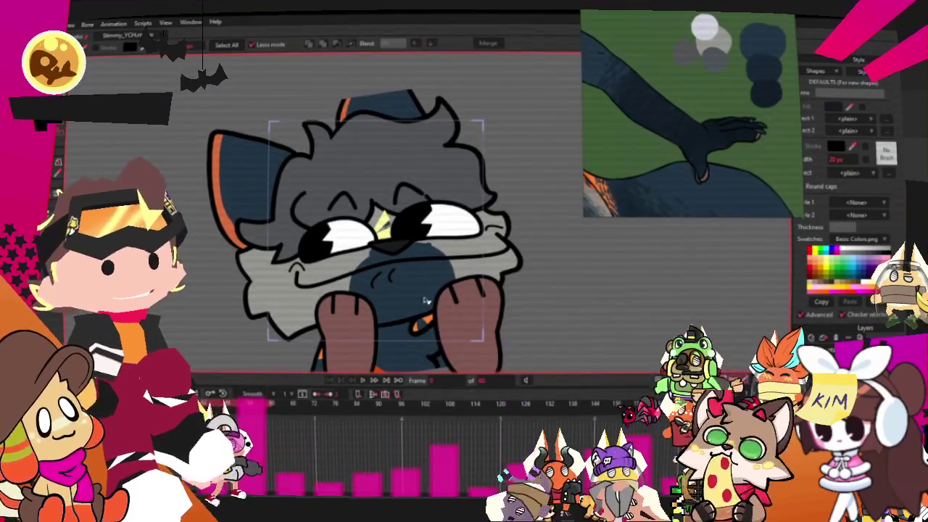
scroll(434, 314, down, 3)
scroll(377, 313, up, 3)
scroll(351, 313, up, 1)
click(350, 313)
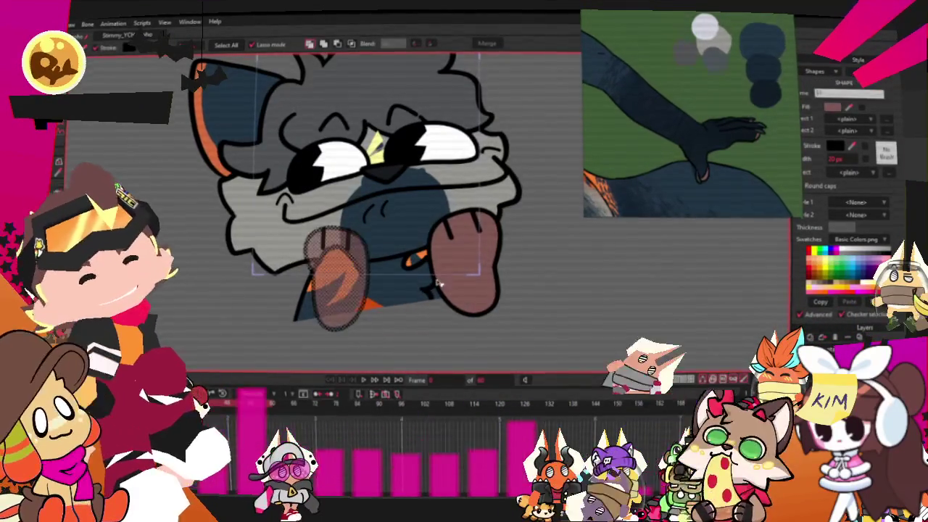
Fill both selected paws with the dark blue picked from the reference paw
shift+click(458, 280)
scroll(688, 116, up, 2)
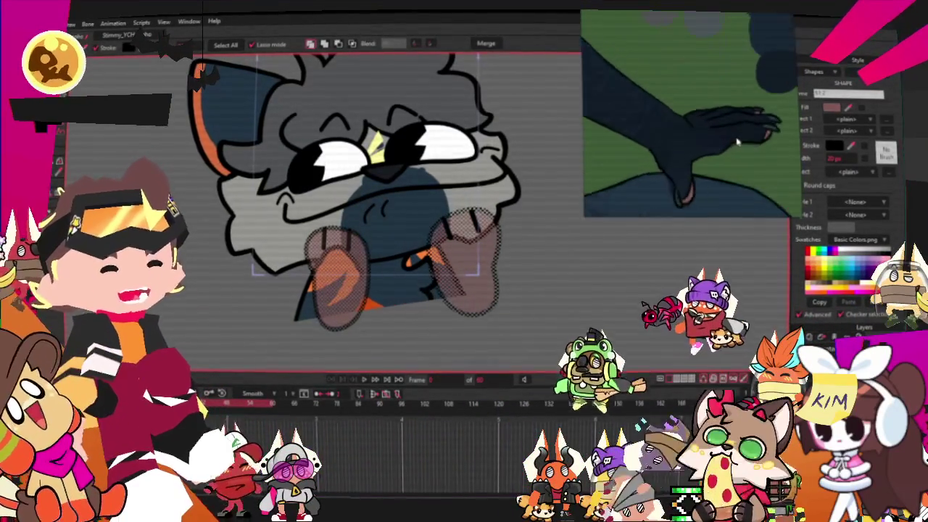
click(849, 108)
click(696, 147)
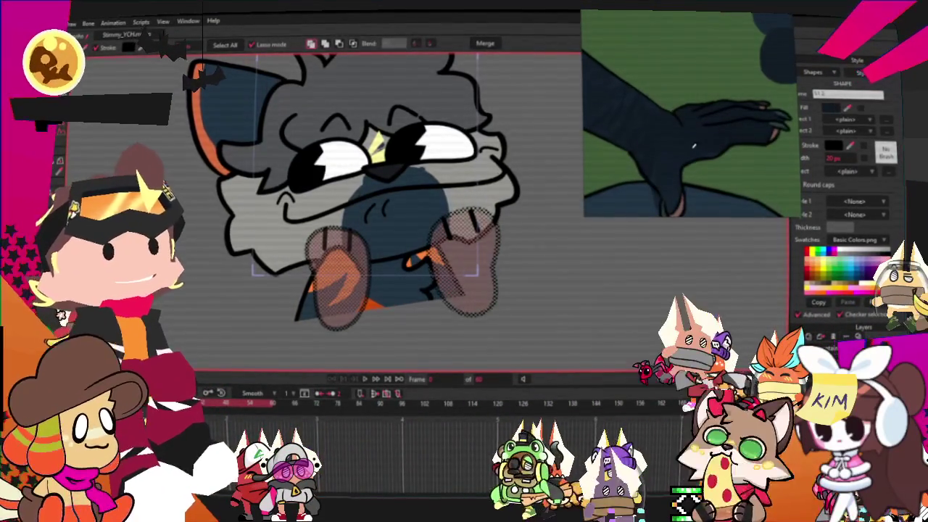
scroll(455, 287, down, 3)
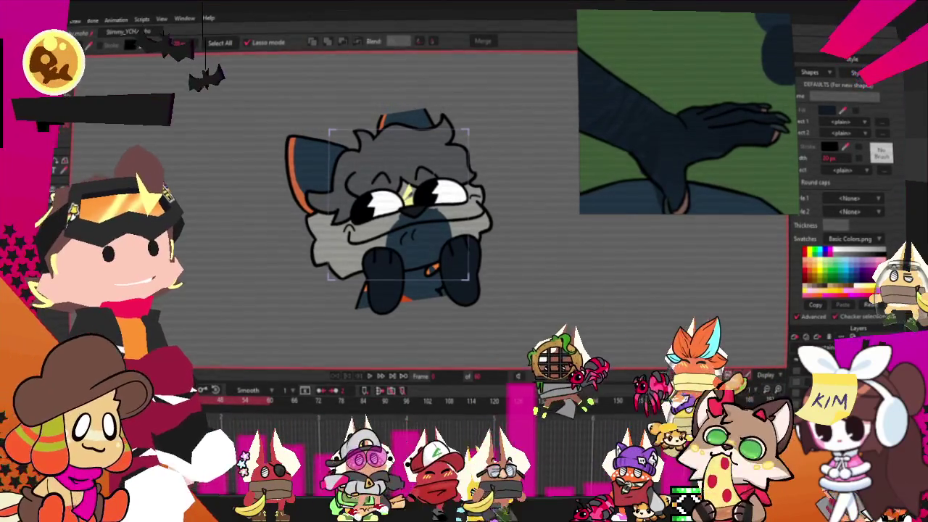
Recolour the yellow mark between the wolf's eyes blue-grey
scroll(435, 288, up, 2)
scroll(436, 287, up, 3)
scroll(436, 288, down, 2)
scroll(435, 288, up, 2)
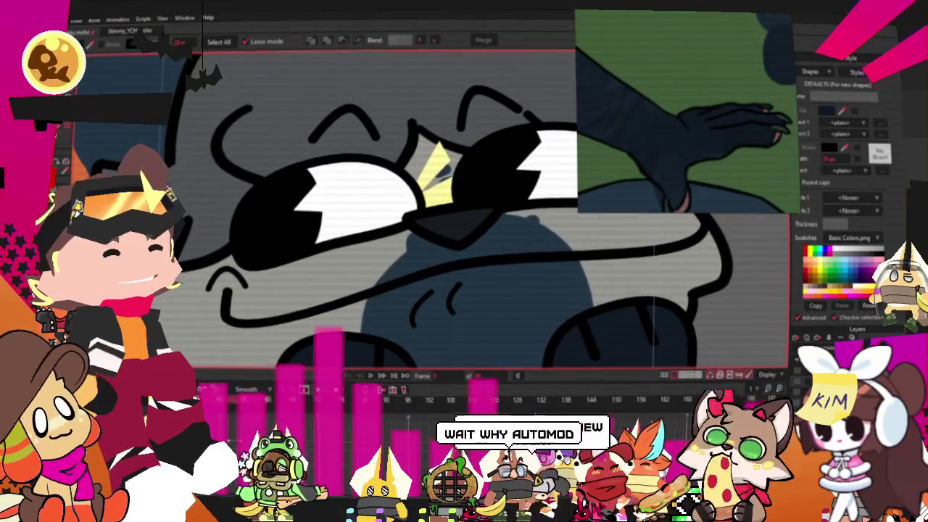
click(484, 211)
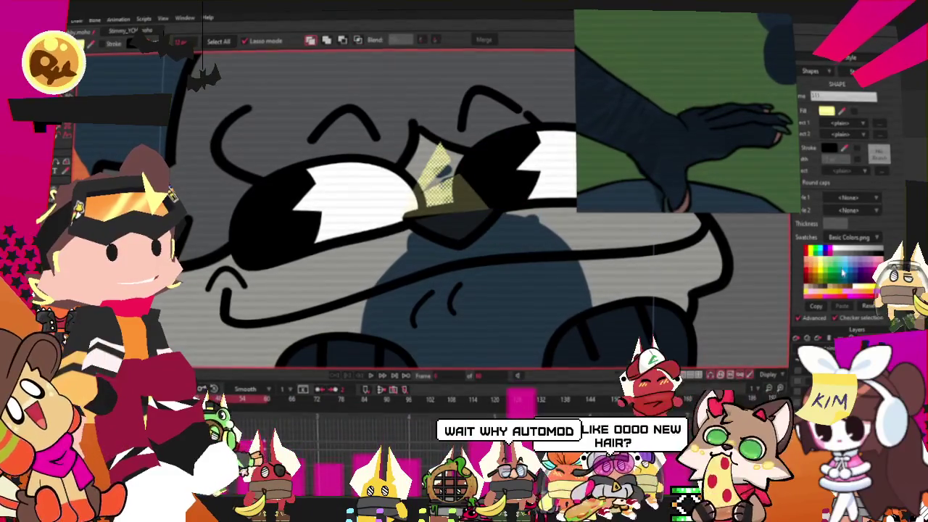
click(503, 276)
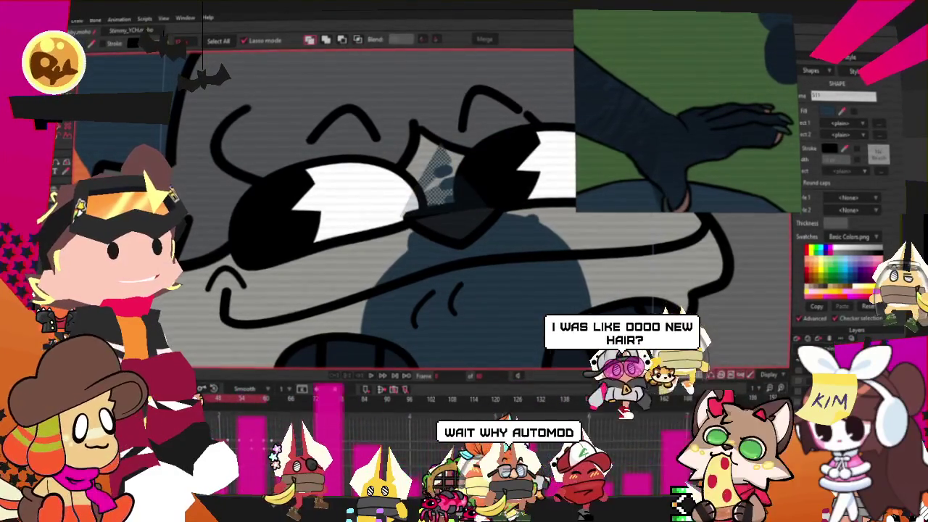
Drag the points around the blue-grey nose shape into place, then deselect and review the headshot
key(t)
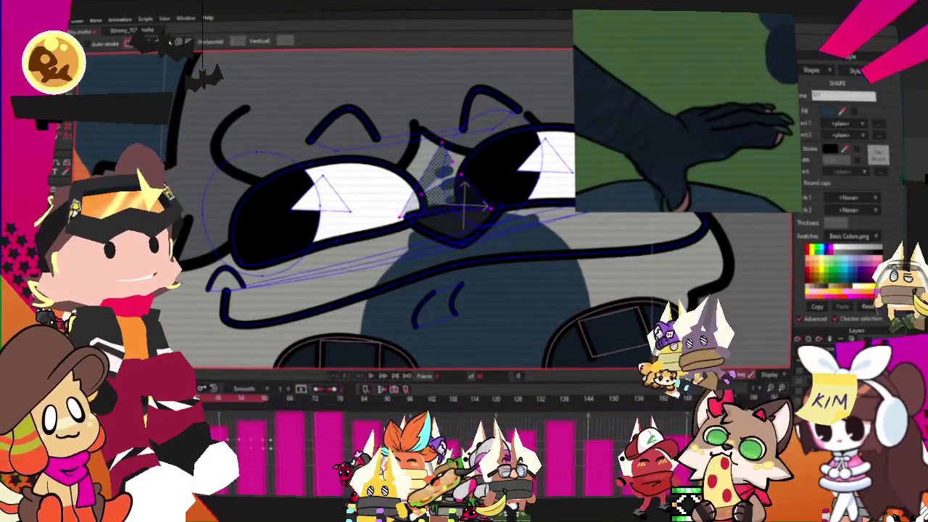
drag(349, 202, 543, 321)
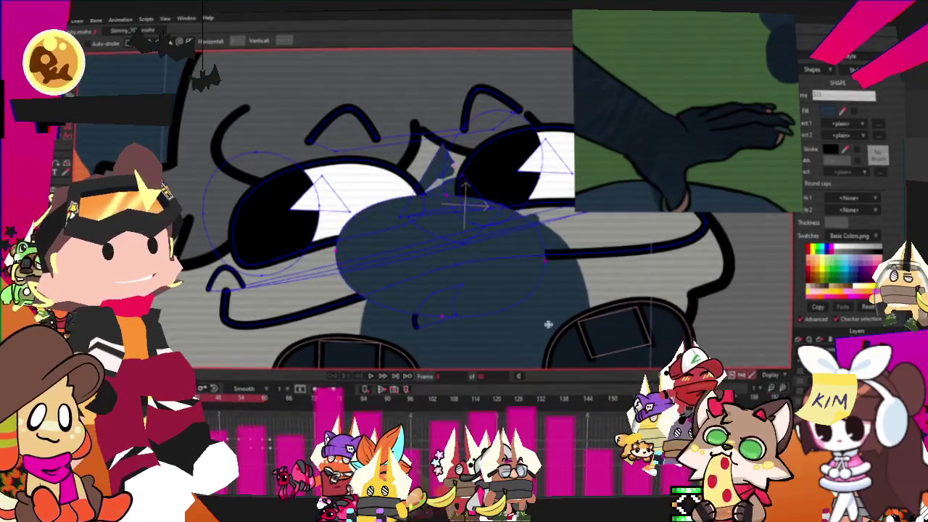
key(q)
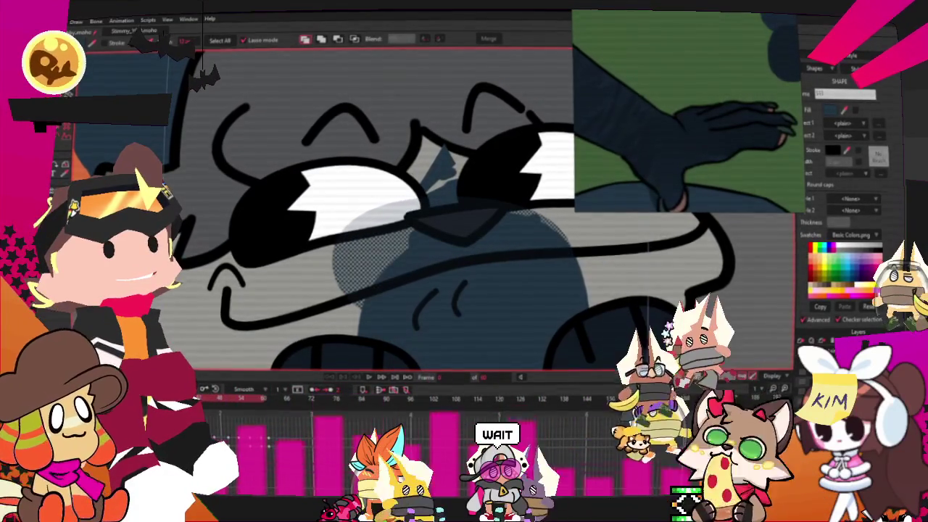
key(t)
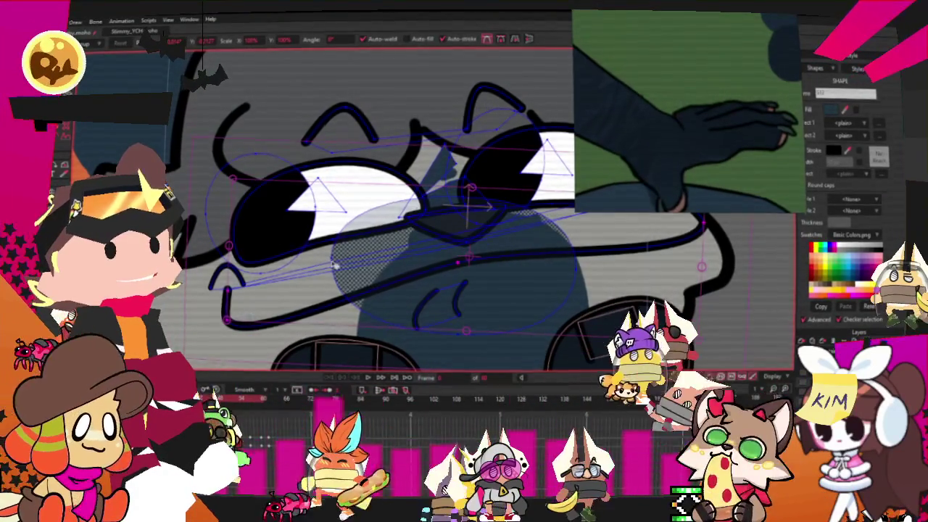
click(334, 264)
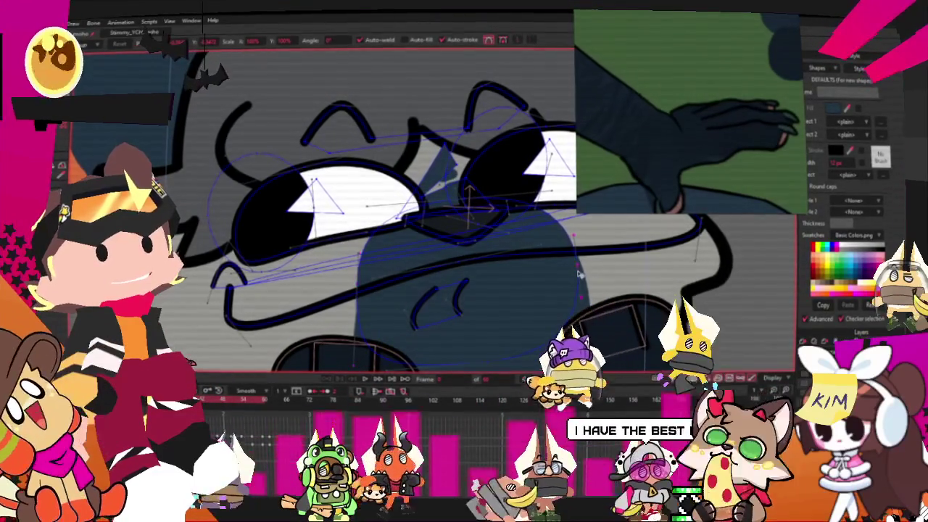
scroll(498, 250, down, 3)
scroll(409, 251, down, 2)
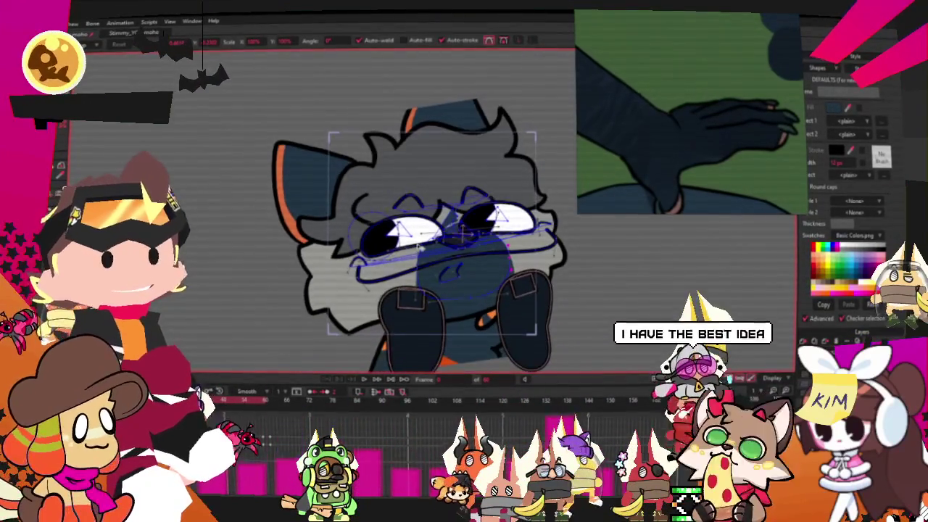
scroll(423, 247, up, 1)
scroll(418, 198, down, 1)
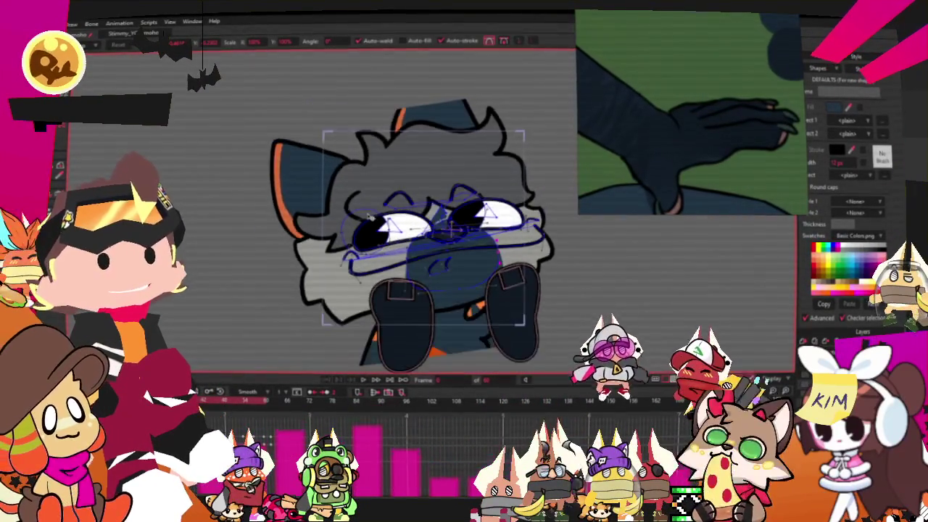
scroll(418, 198, down, 1)
scroll(419, 198, up, 2)
scroll(418, 198, up, 1)
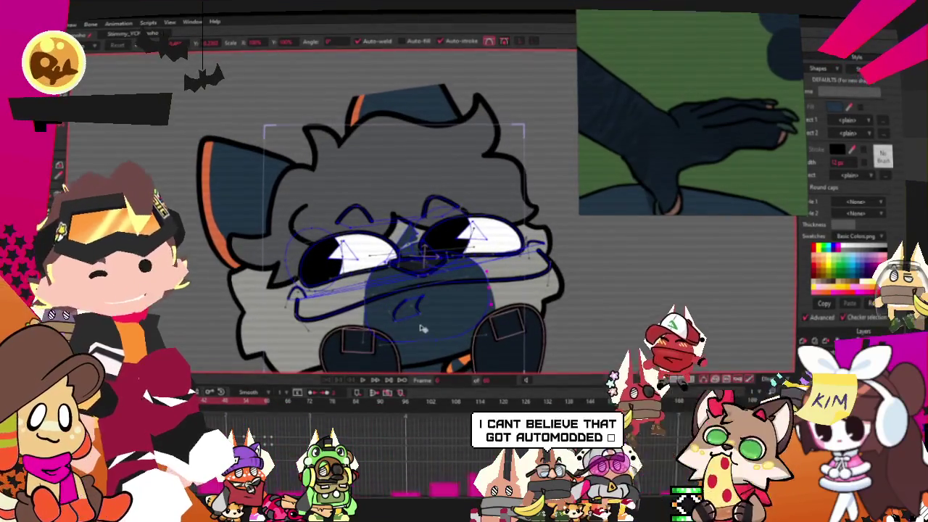
scroll(431, 331, up, 1)
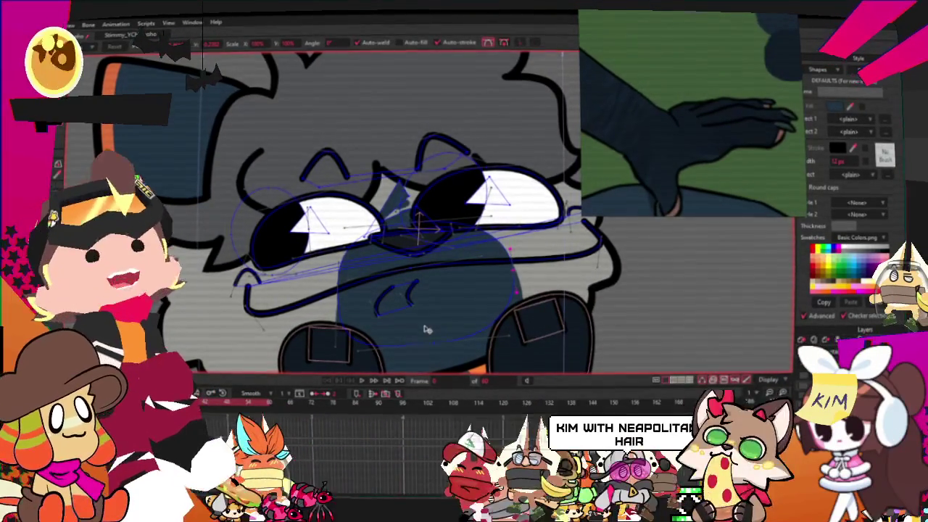
scroll(480, 210, up, 1)
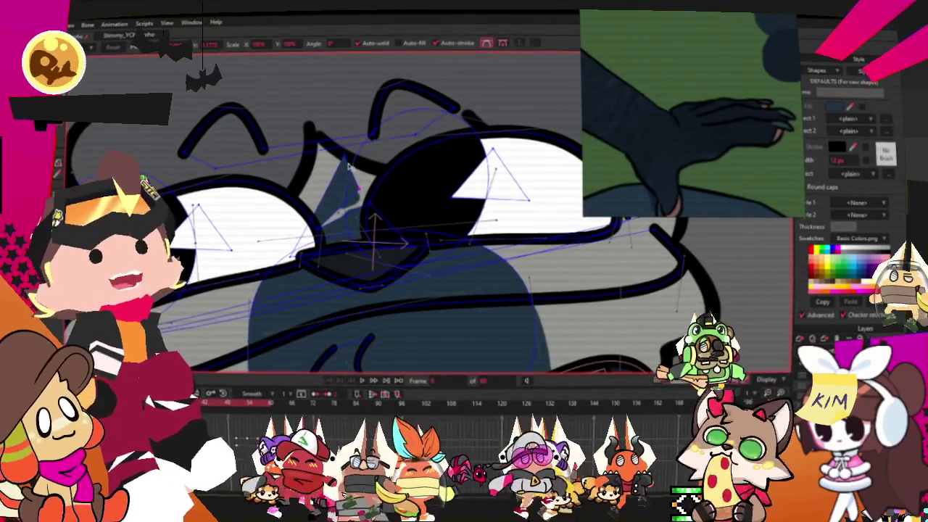
scroll(339, 193, up, 1)
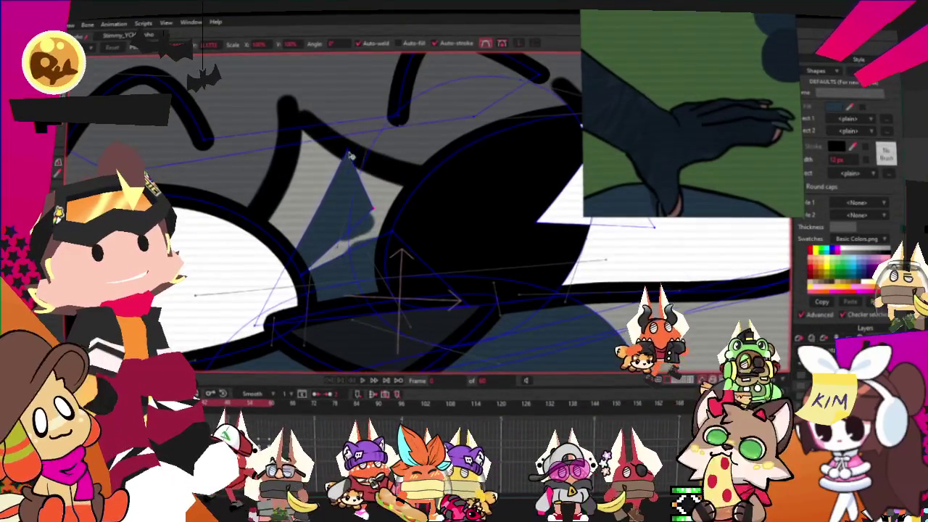